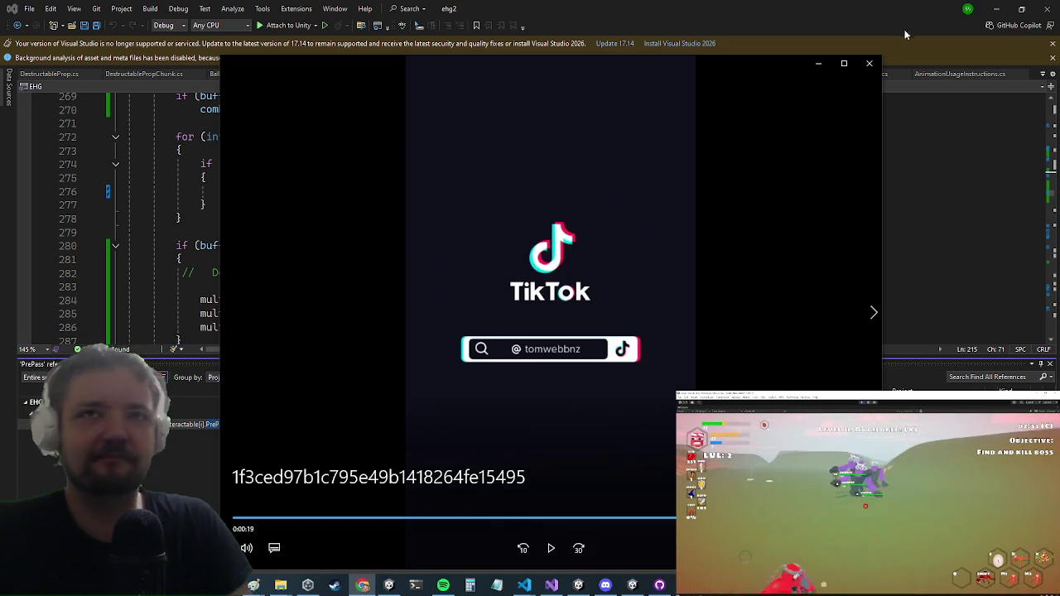
# Minimize the TikTok video window, return to the null check on line 274, then switch to the browser.
pyautogui.click(819, 64)
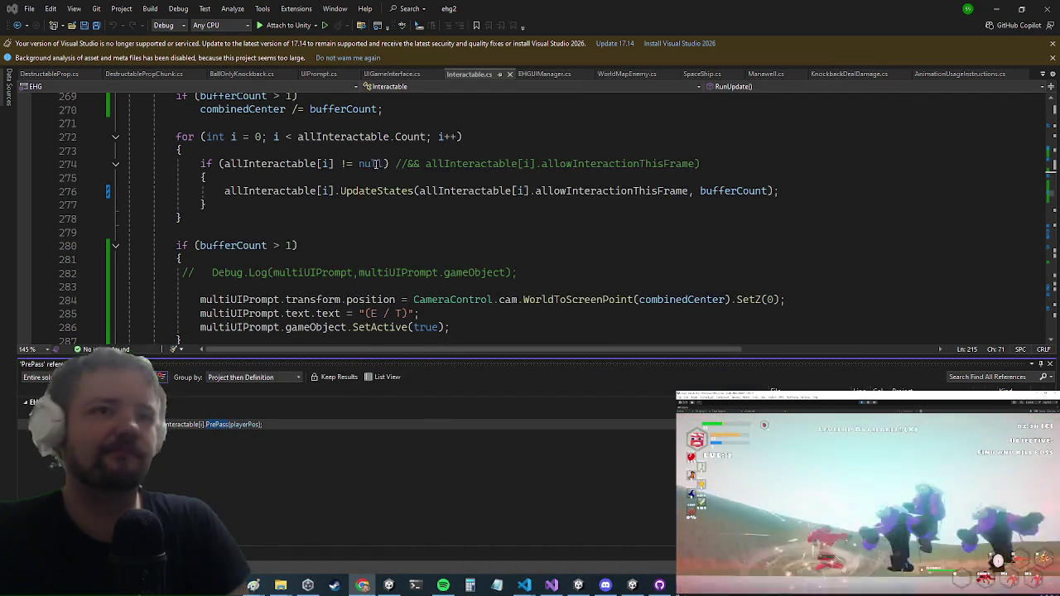
pyautogui.click(370, 163)
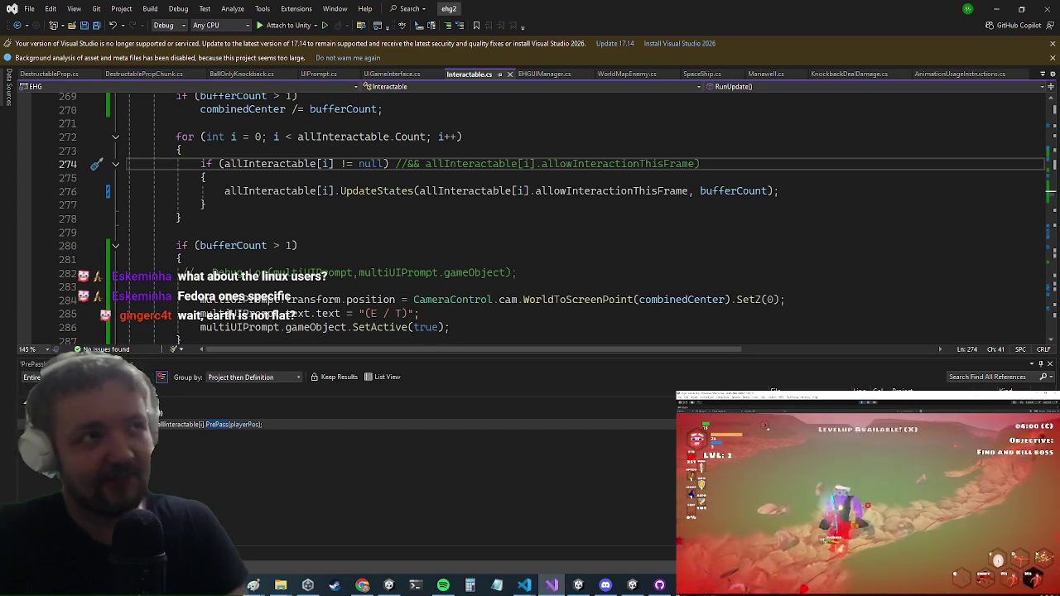
pyautogui.hotkey('alt', 'Tab')
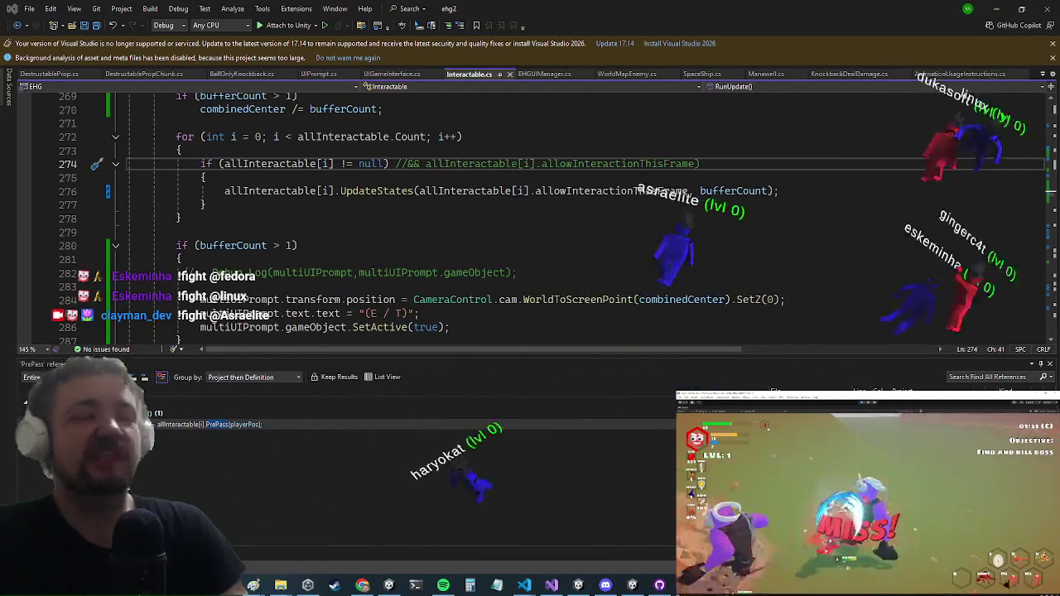
pyautogui.click(337, 377)
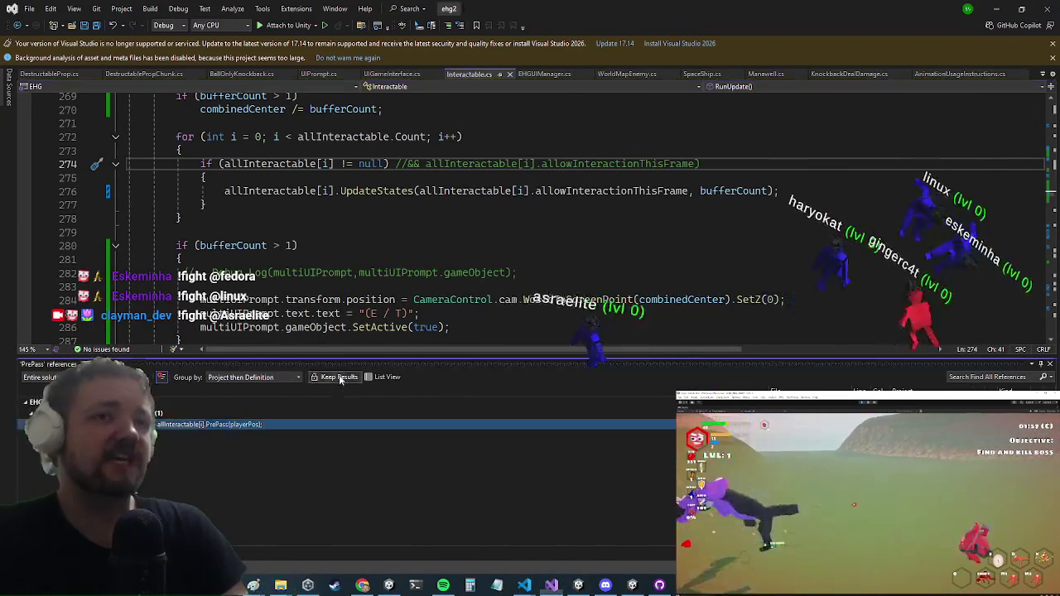
# Return to line 283 in Interactable.cs and scroll down to the InteractionTrigger loop.
pyautogui.click(253, 290)
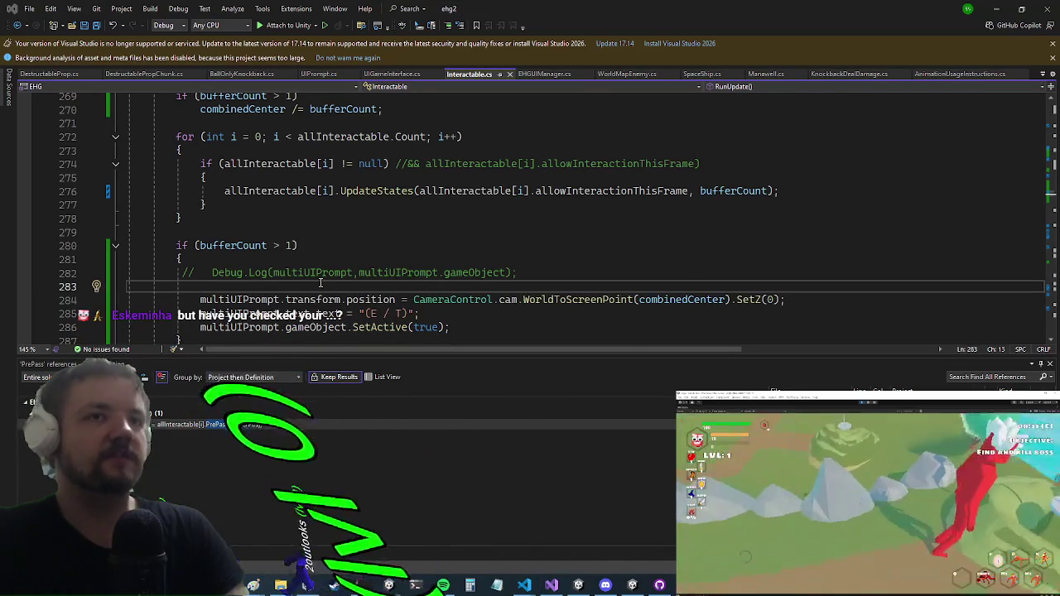
pyautogui.scroll(-4, 520, 165)
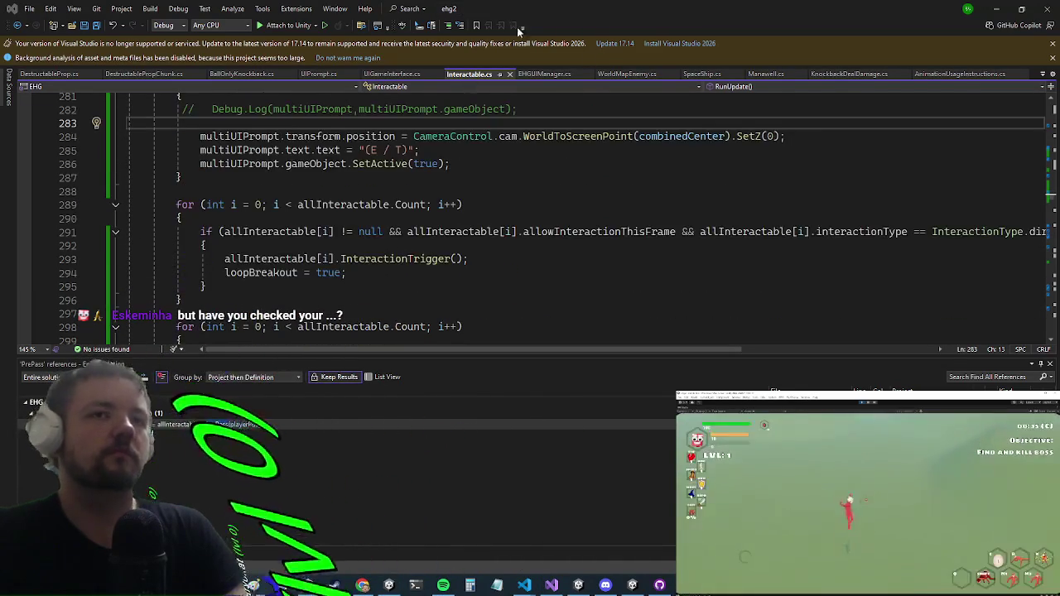
# In the running game, enter the killwave console command to clear the enemy wave.
pyautogui.hotkey('alt', 'Tab')
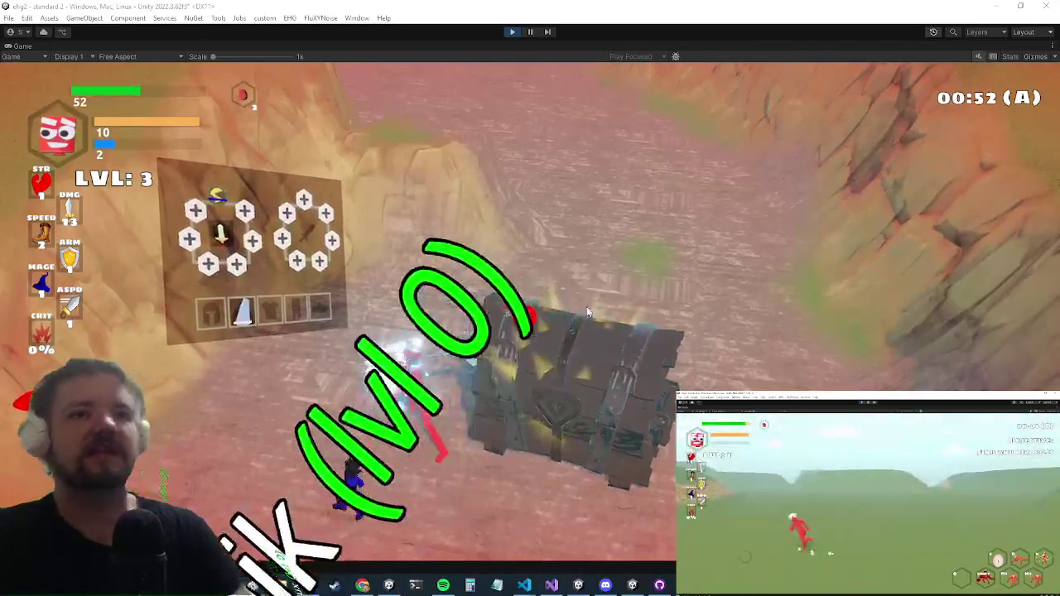
pyautogui.press('Escape')
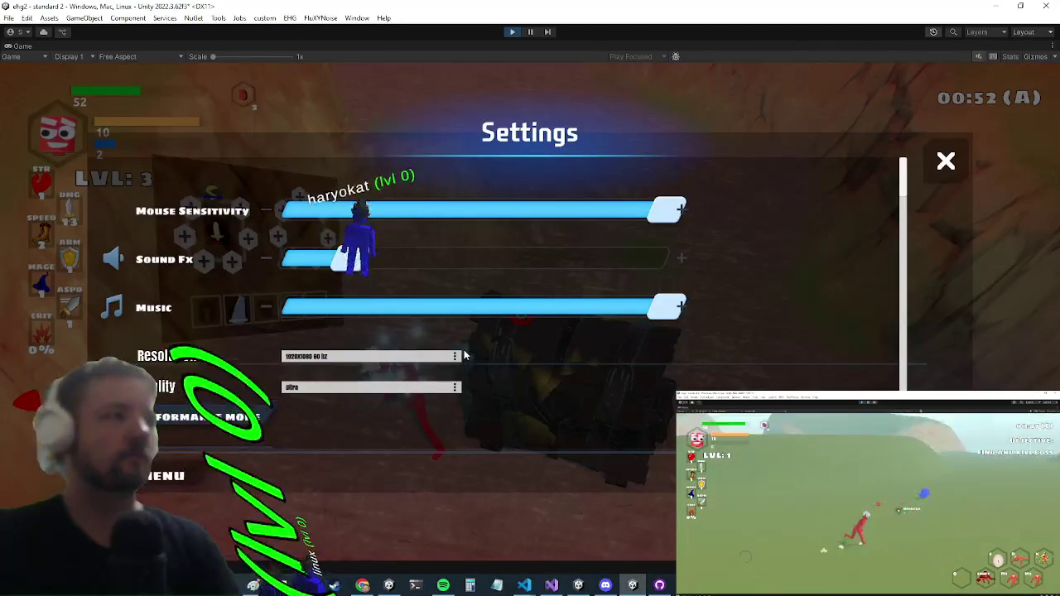
pyautogui.press('Escape')
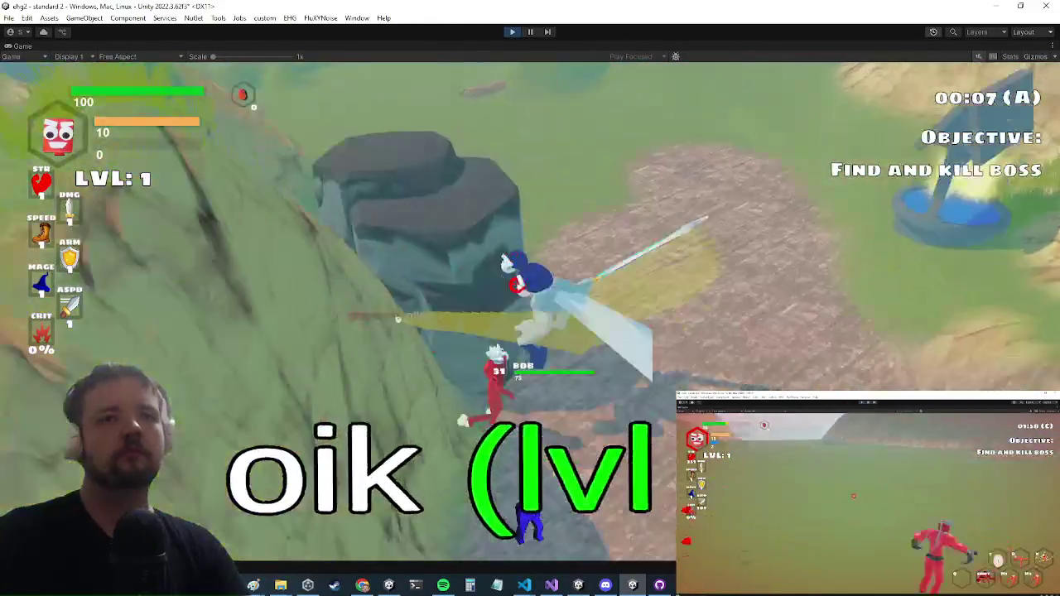
pyautogui.press('`')
pyautogui.write('killwave')
pyautogui.press('Return')
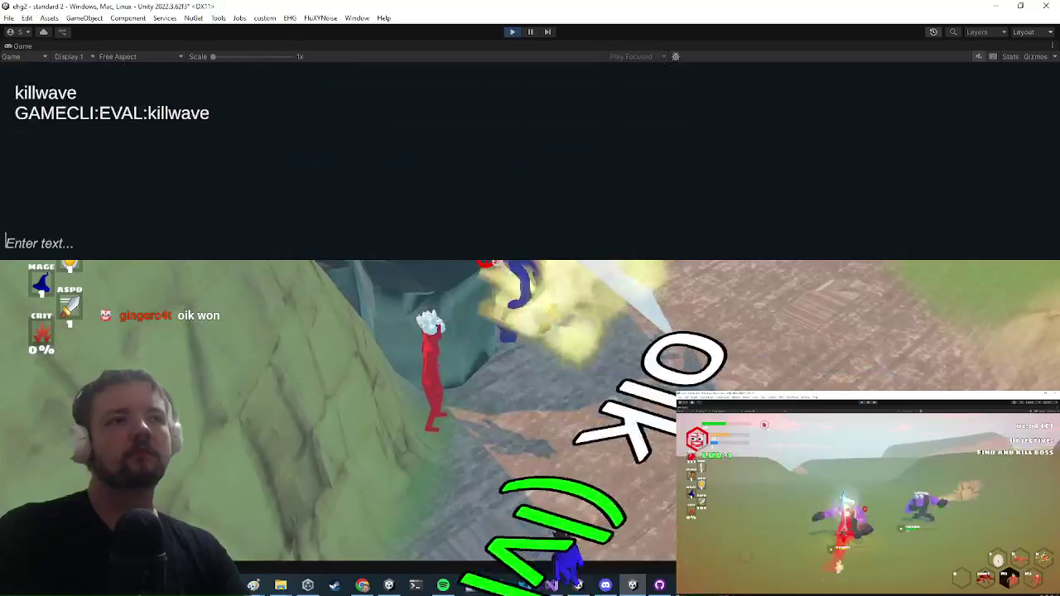
pyautogui.press('`')
# Open the inventory and upgrade node panel, then return to Visual Studio.
pyautogui.press('i')
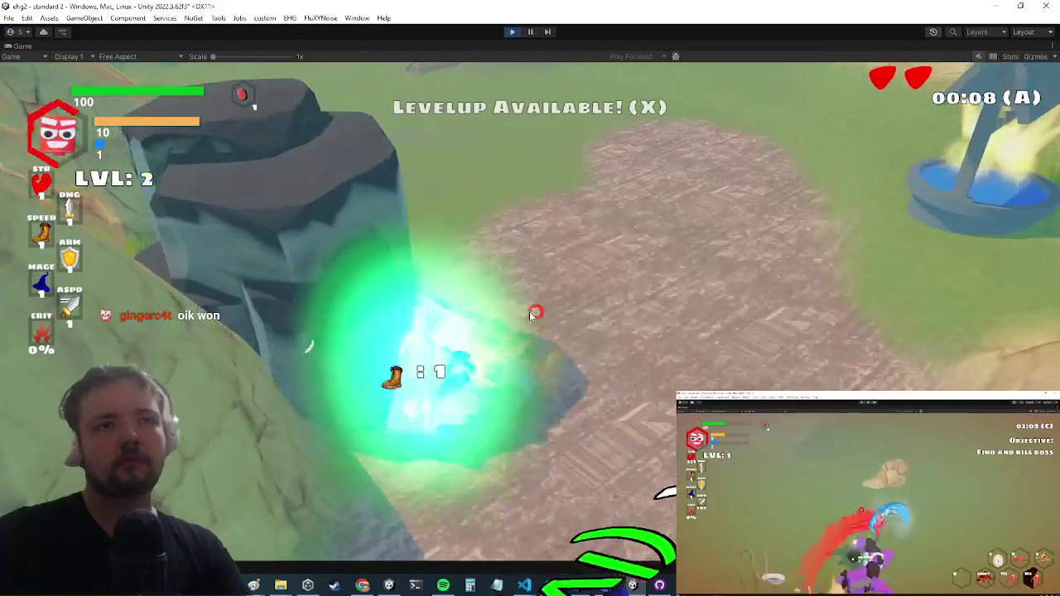
pyautogui.press('x')
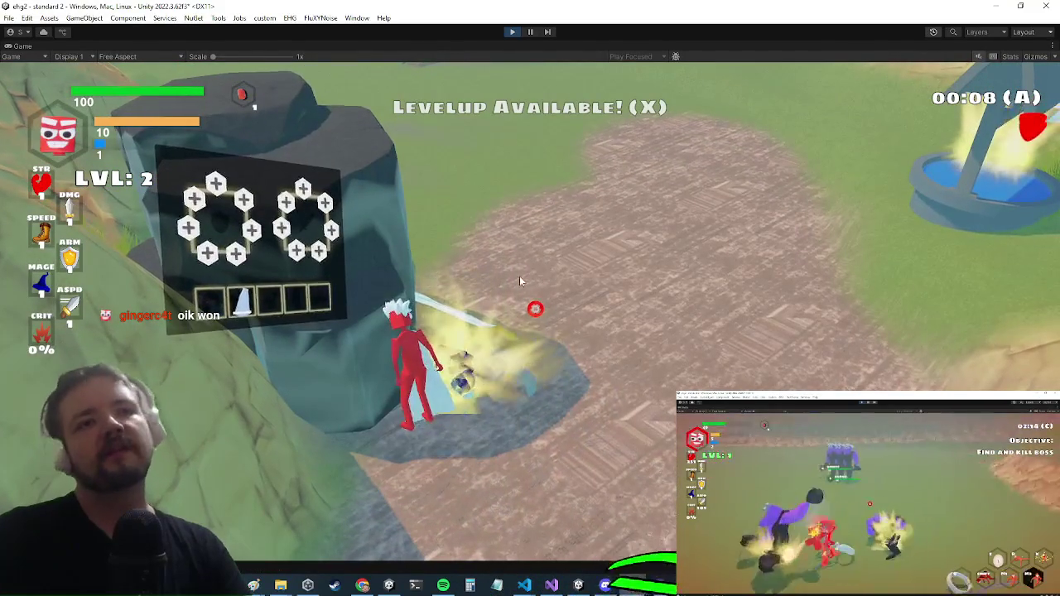
pyautogui.hotkey('alt', 'Tab')
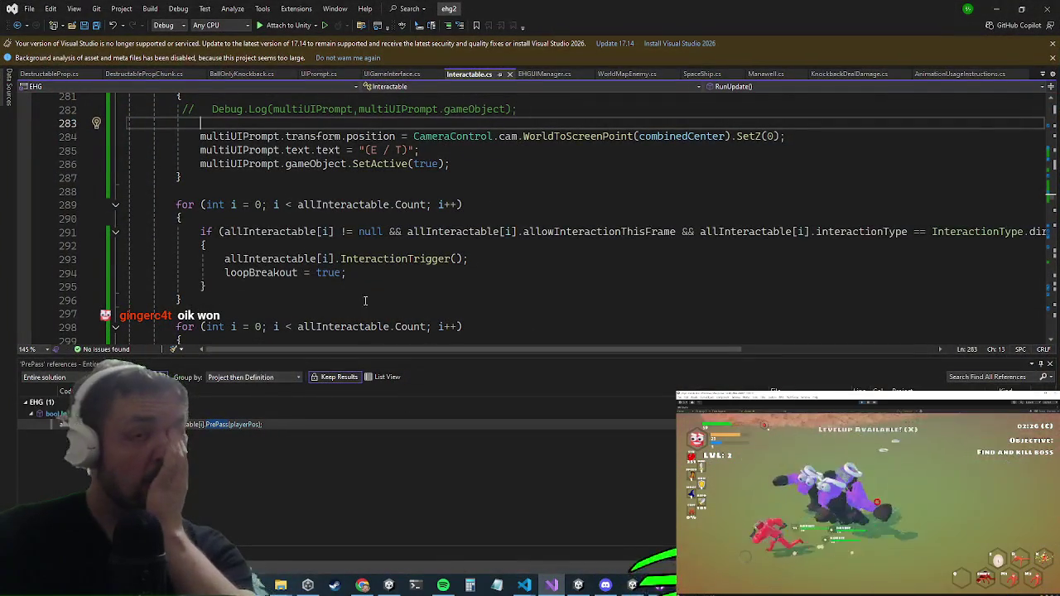
# Comment out lines 288–297, the first direct-interaction InteractionTrigger loop that sets loopBreakout.
pyautogui.scroll(-4, 403, 180)
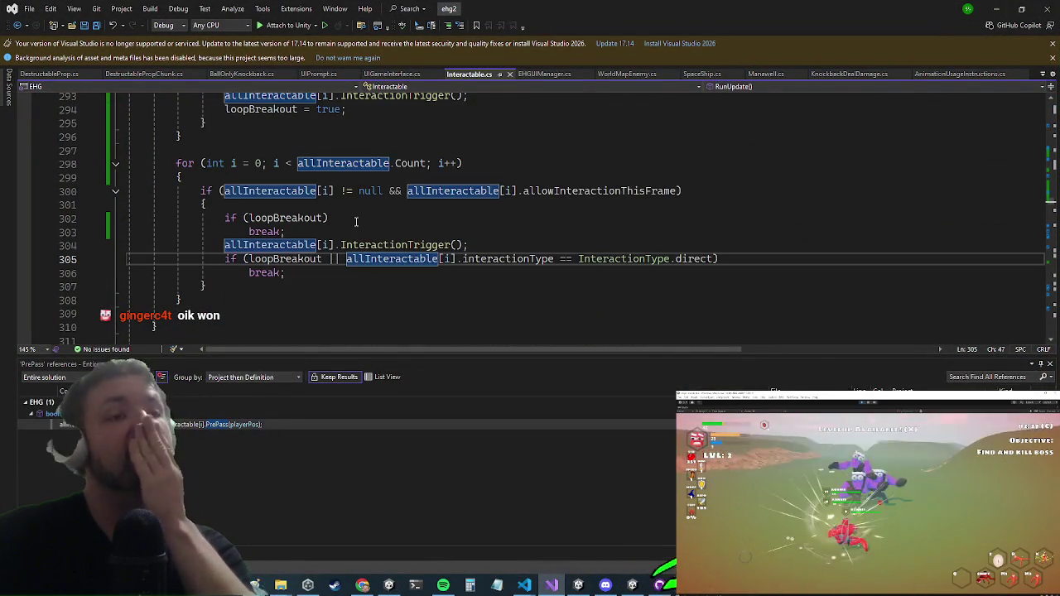
pyautogui.scroll(3, 438, 160)
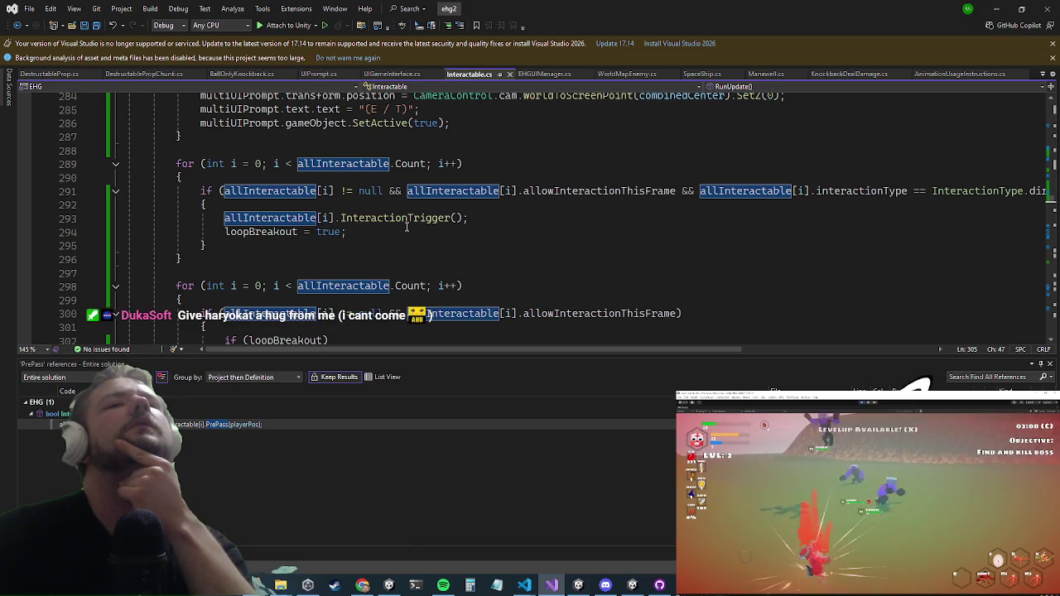
pyautogui.click(321, 269)
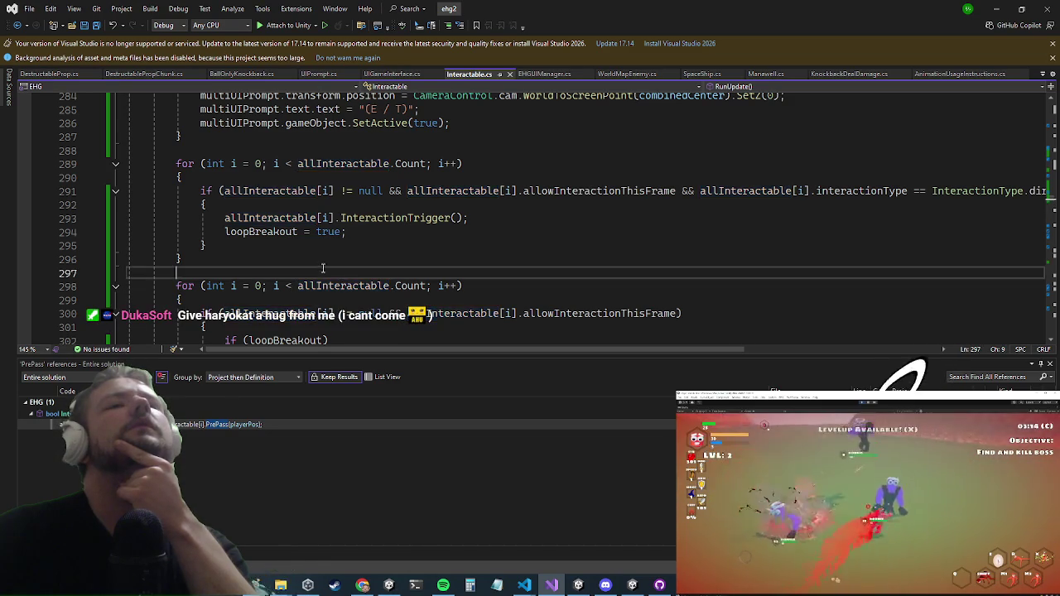
pyautogui.write('//')
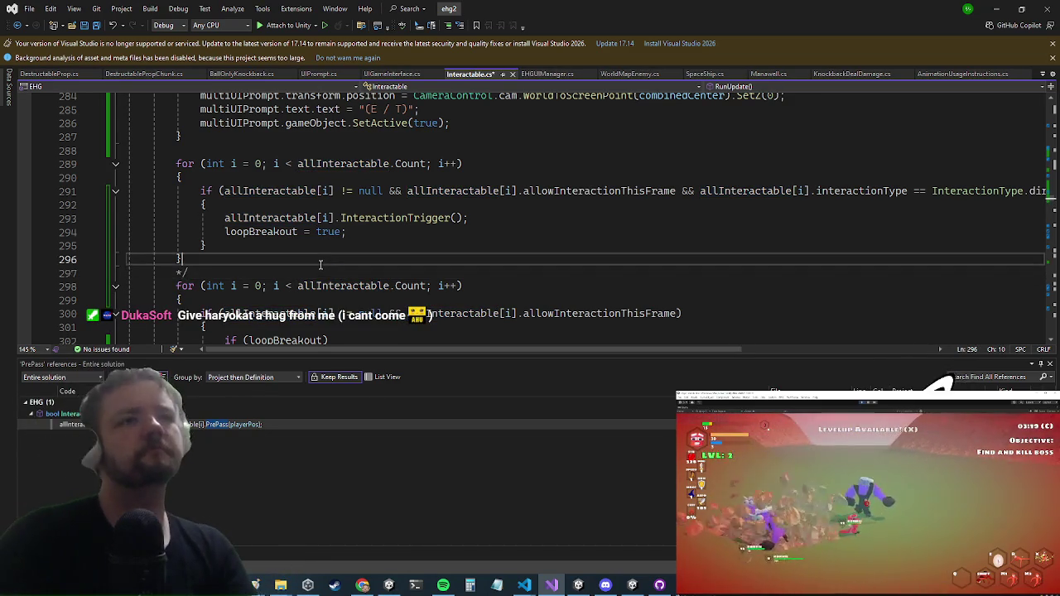
pyautogui.press('Up')
pyautogui.press('Up')
pyautogui.press('Up')
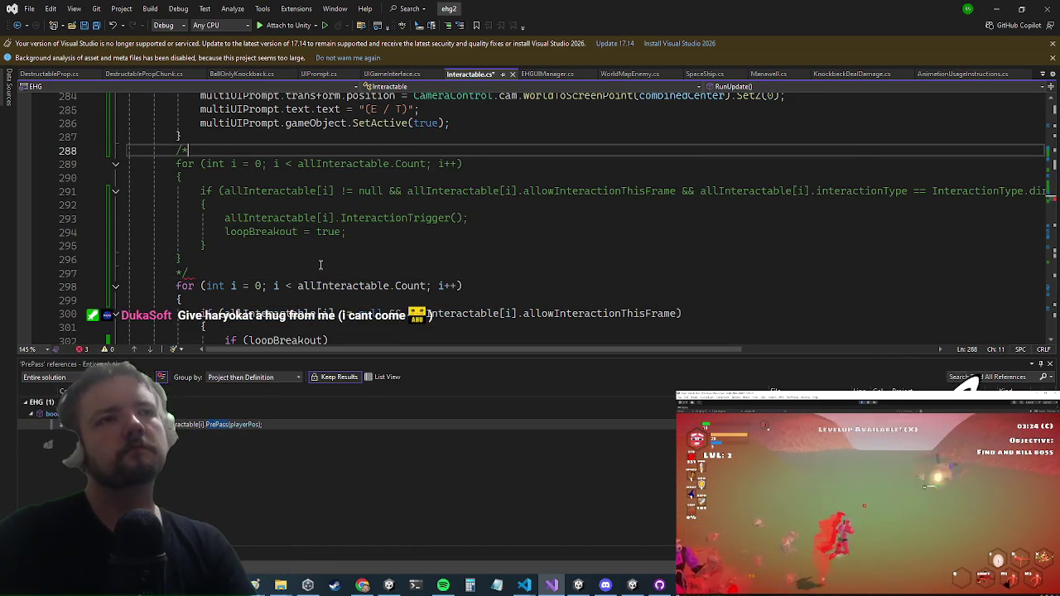
pyautogui.scroll(-3, 347, 259)
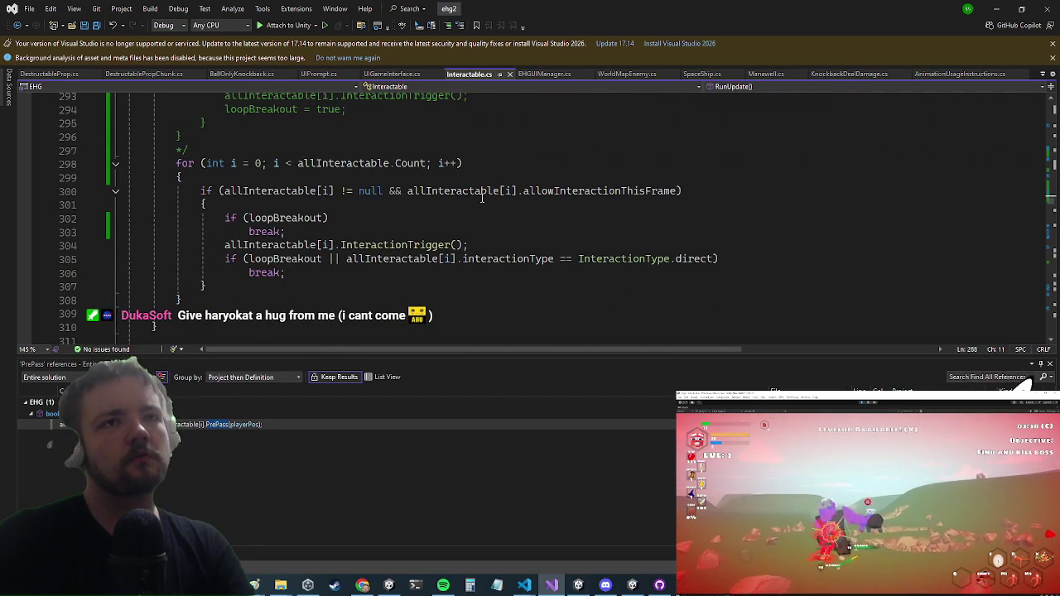
pyautogui.scroll(6, 480, 197)
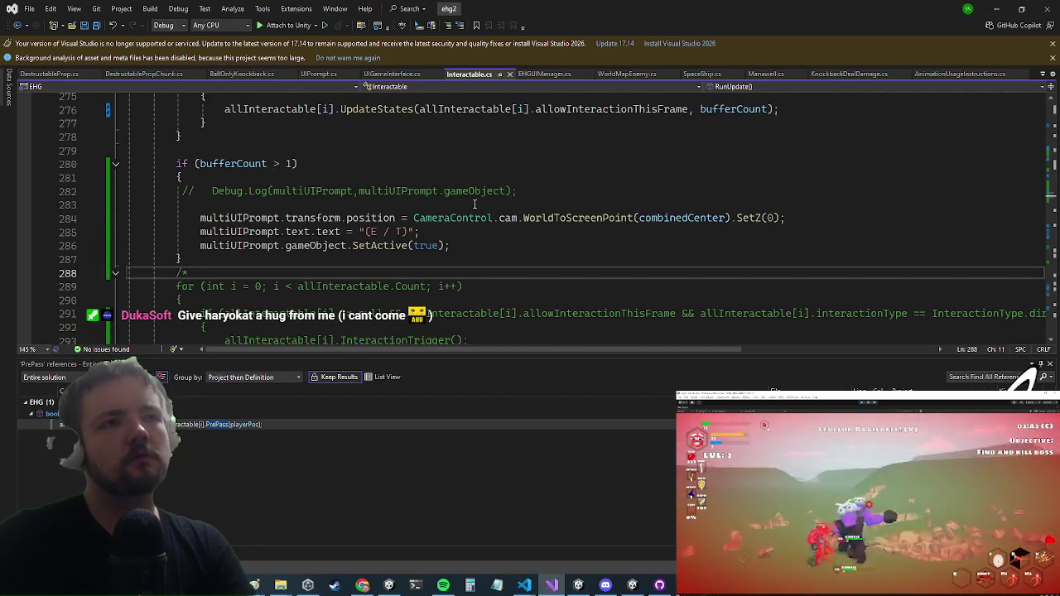
pyautogui.scroll(5, 474, 204)
pyautogui.scroll(-9, 469, 212)
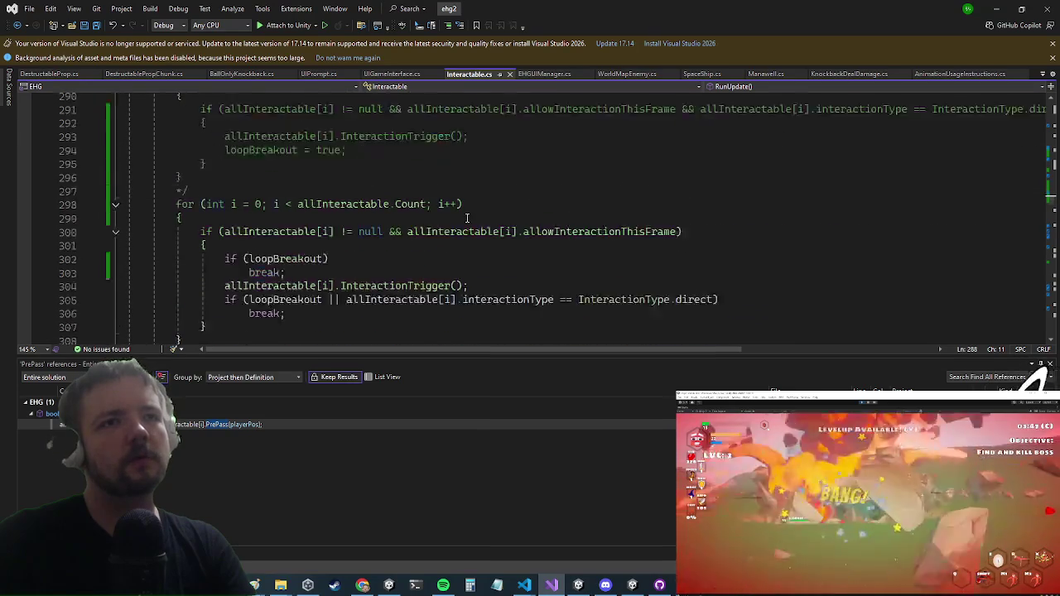
pyautogui.scroll(-3, 467, 217)
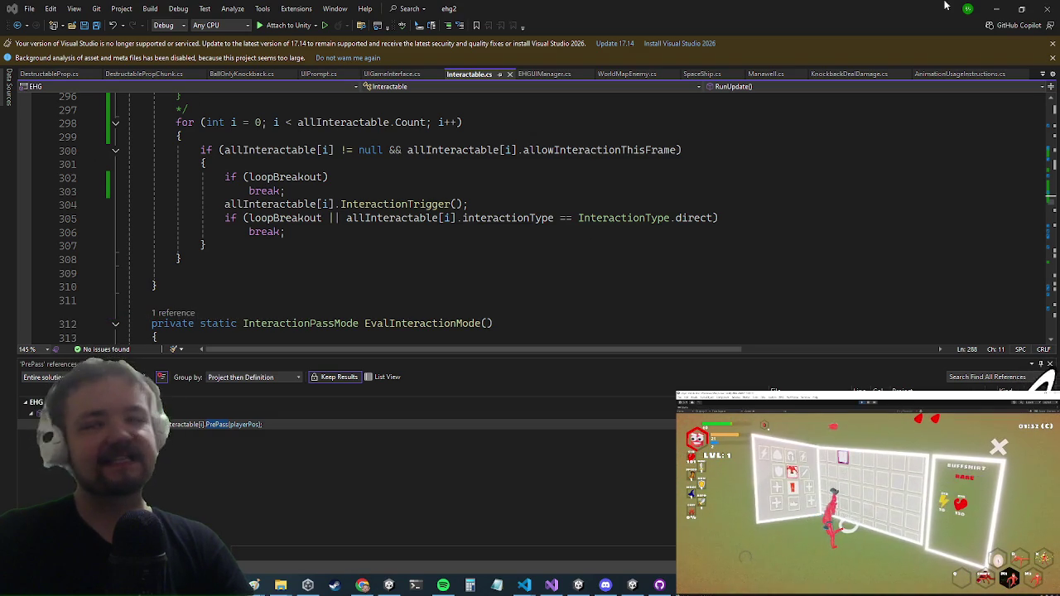
# Stop play mode, let Unity recompile the changed scripts, then start the game again.
pyautogui.click(994, 8)
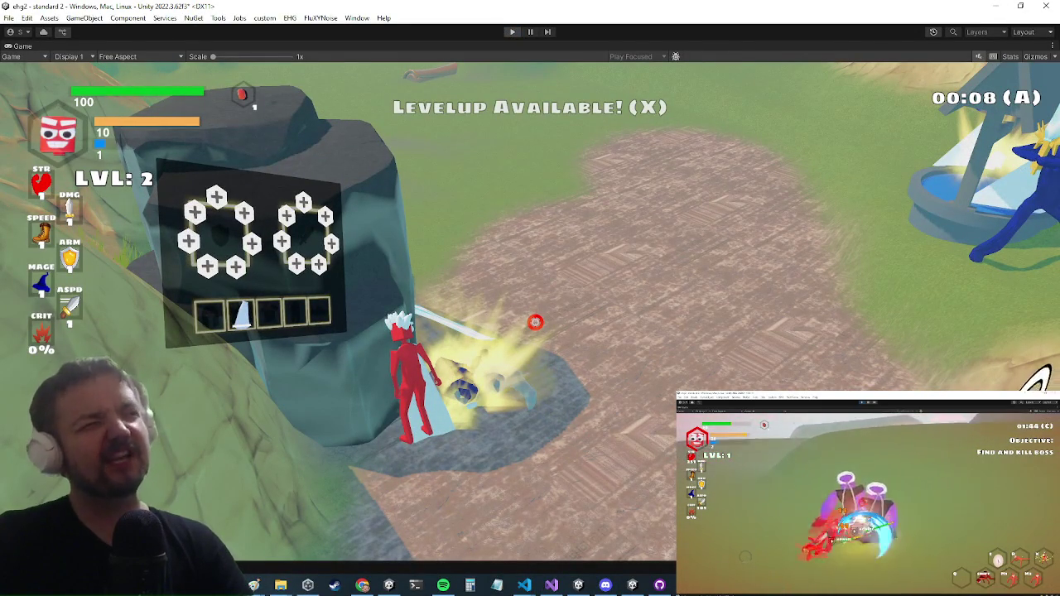
pyautogui.hotkey('ctrl', 'p')
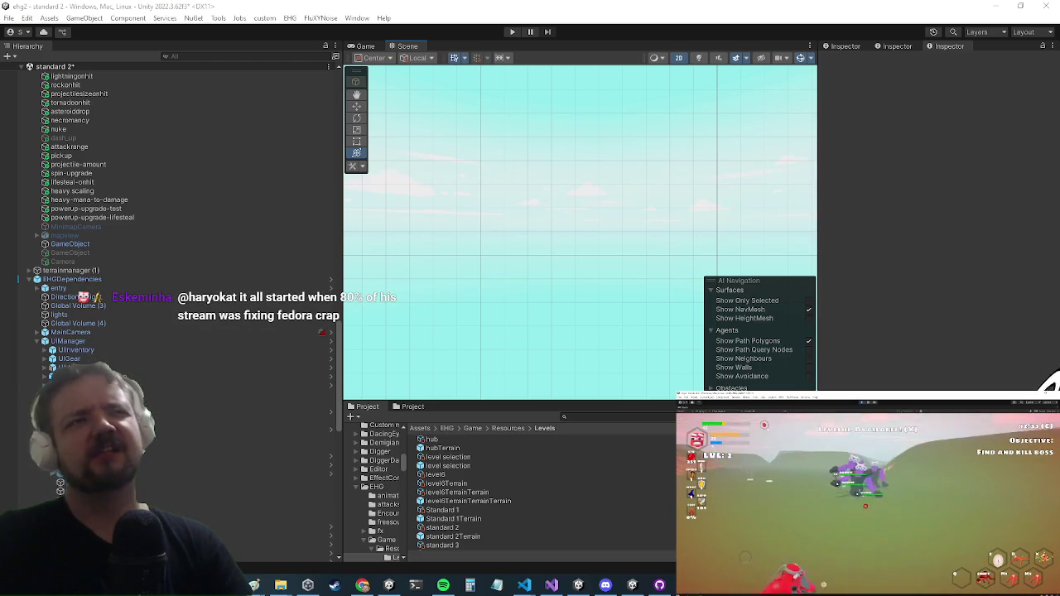
pyautogui.hotkey('alt', 'Tab')
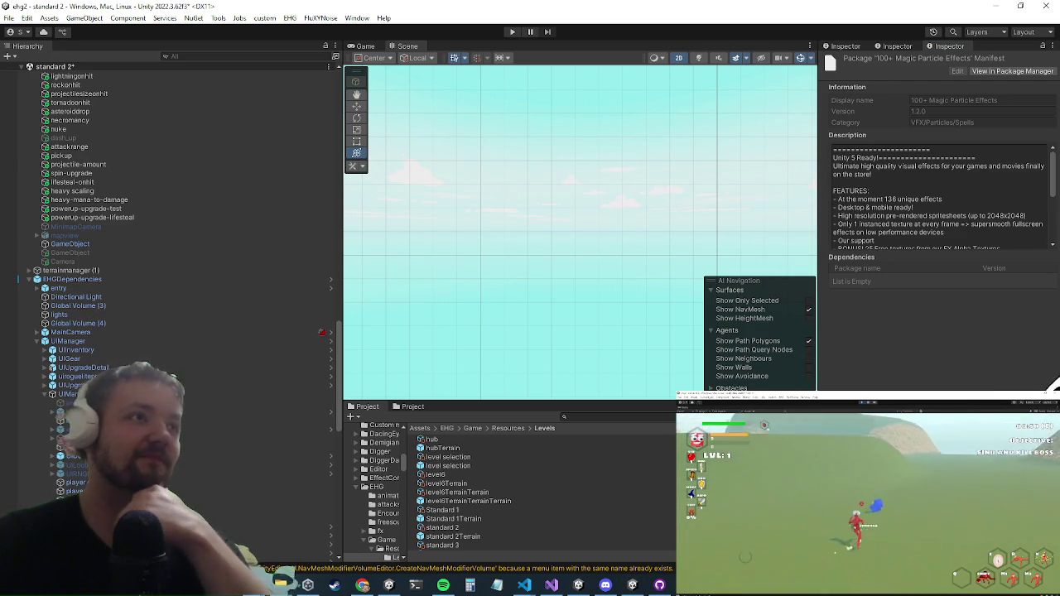
pyautogui.hotkey('ctrl', 'p')
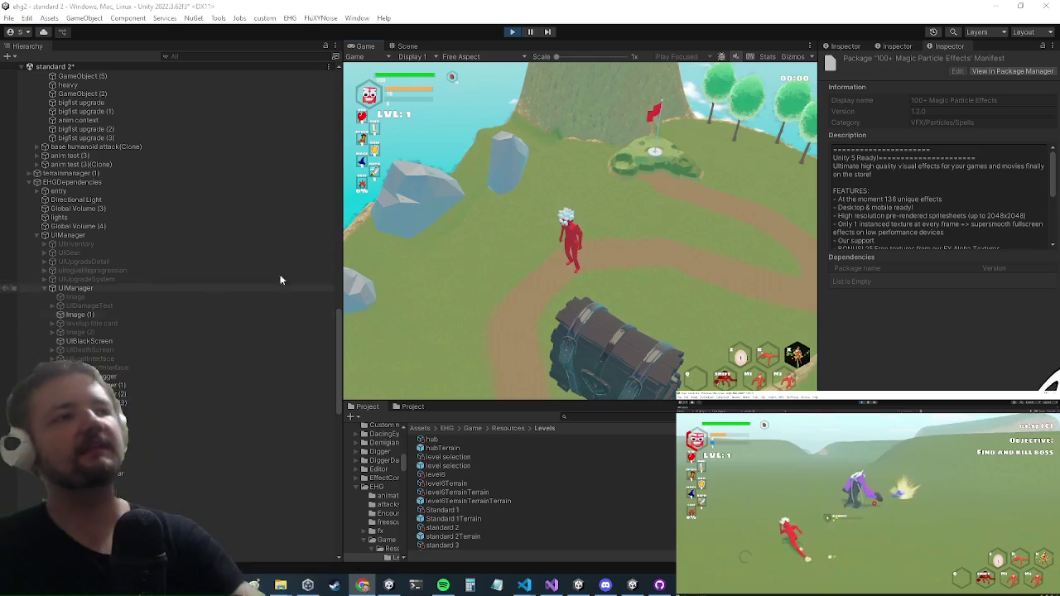
# Maximize the Game view to fill the editor.
pyautogui.hotkey('shift', 'space')
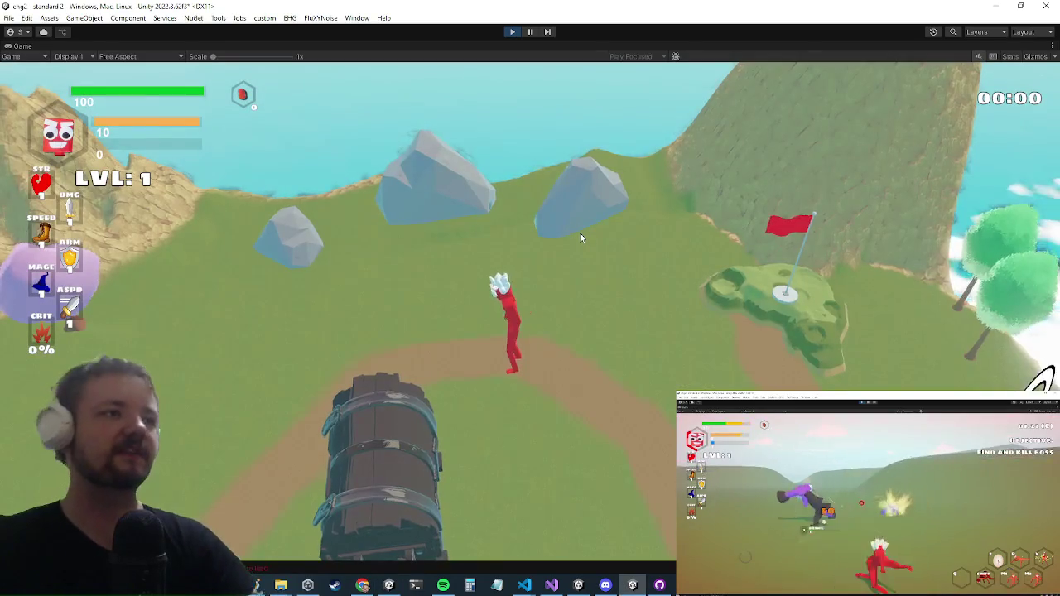
# Run the character up the map past the trees, then kill an enemy via the debug console.
pyautogui.press('a')
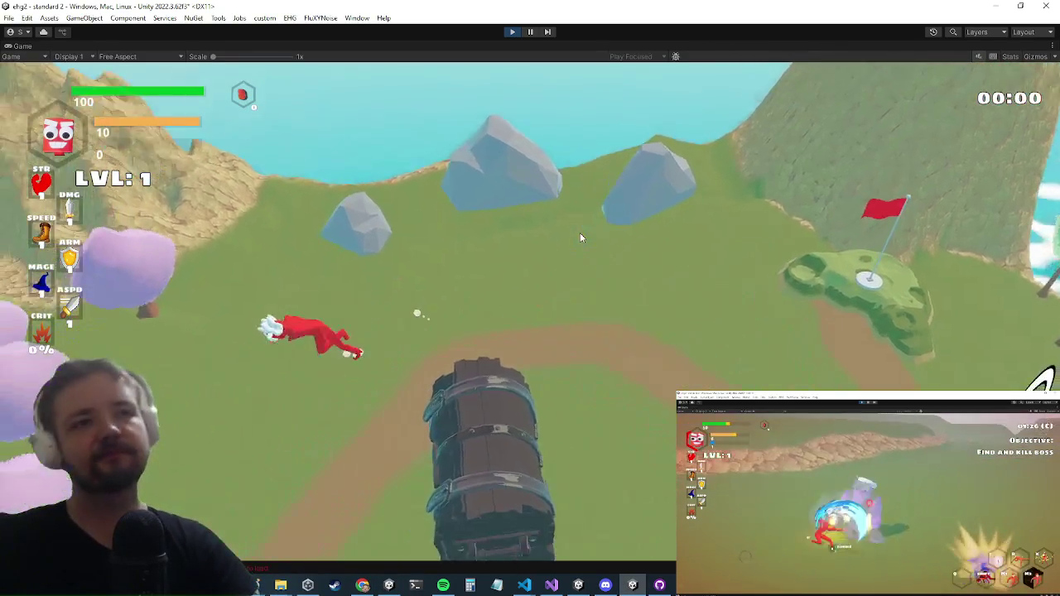
pyautogui.press('a')
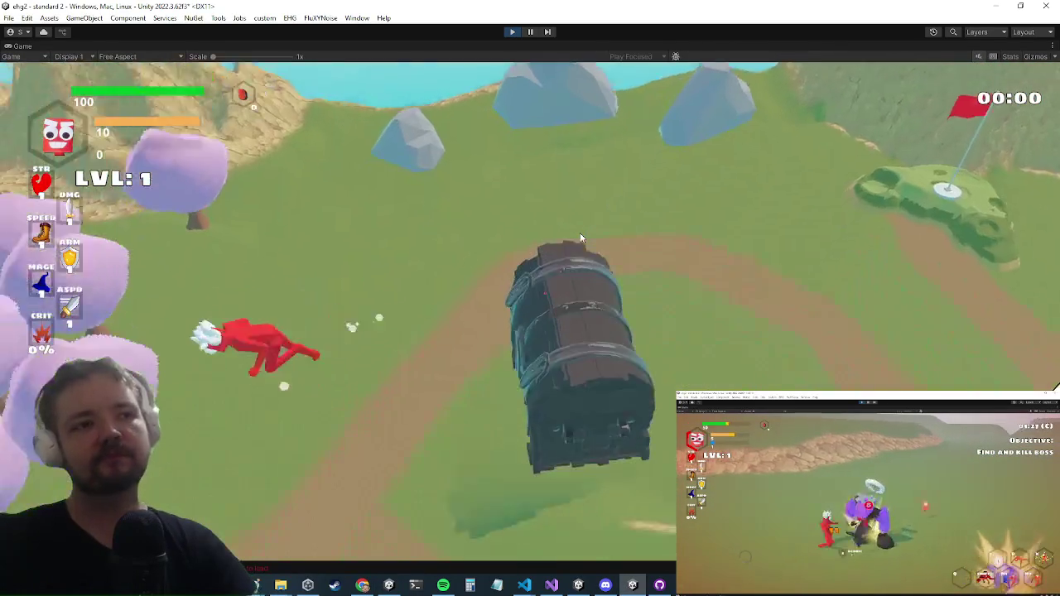
pyautogui.press('w')
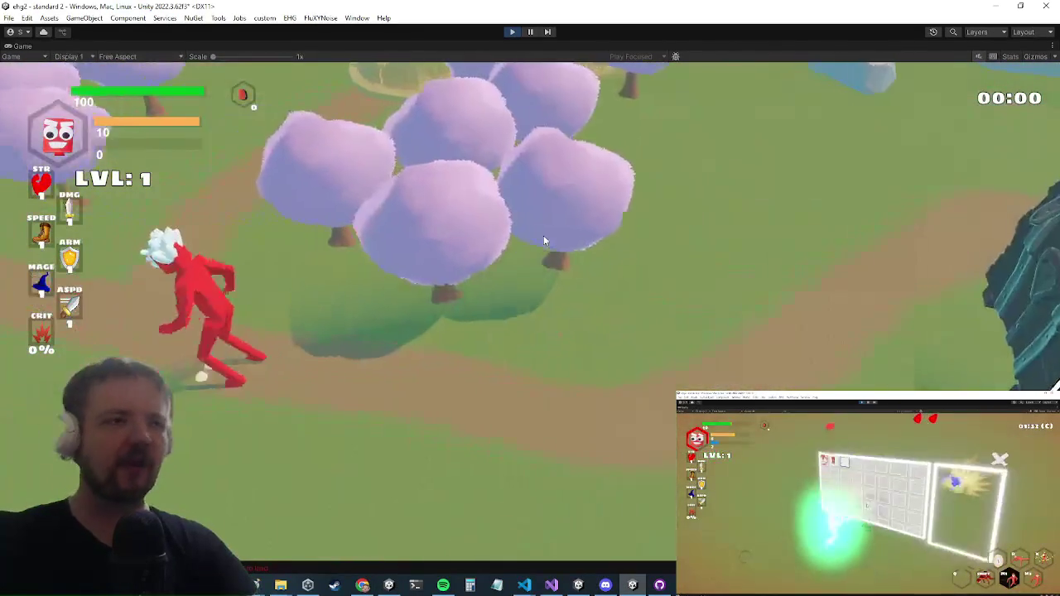
pyautogui.press('w')
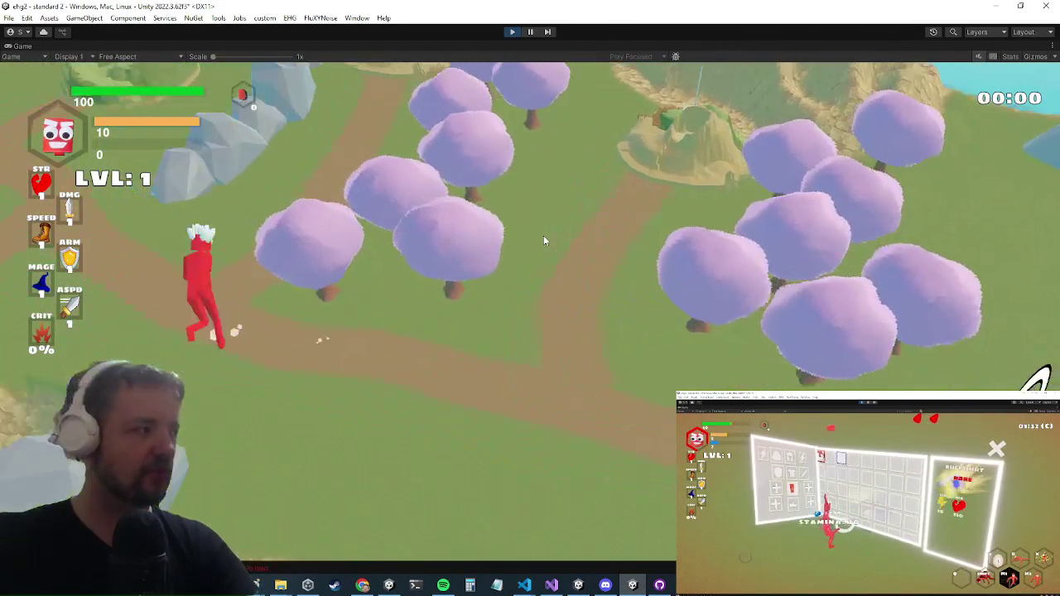
pyautogui.press('w')
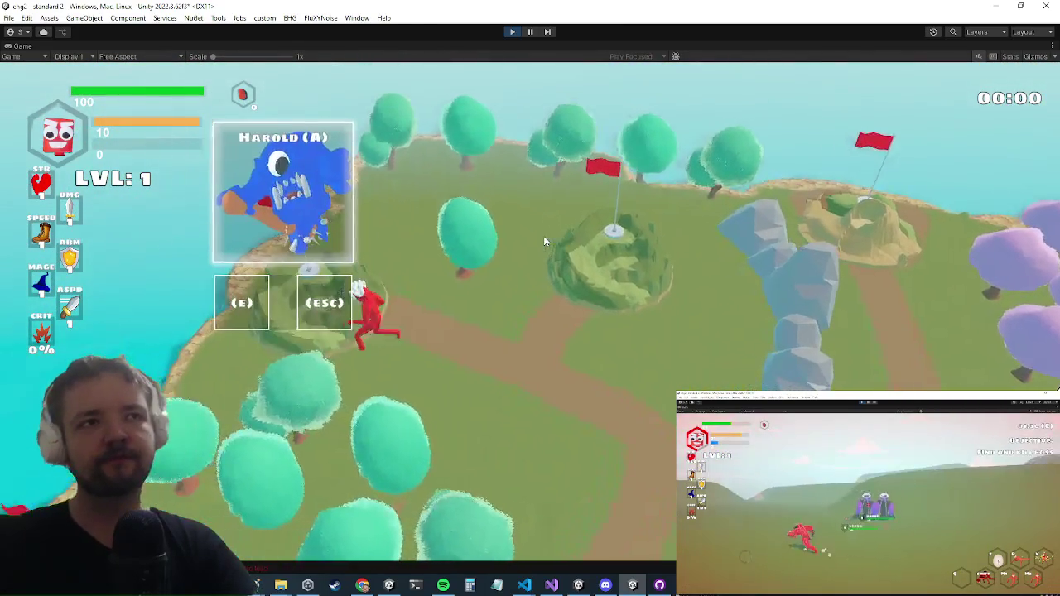
pyautogui.press('e')
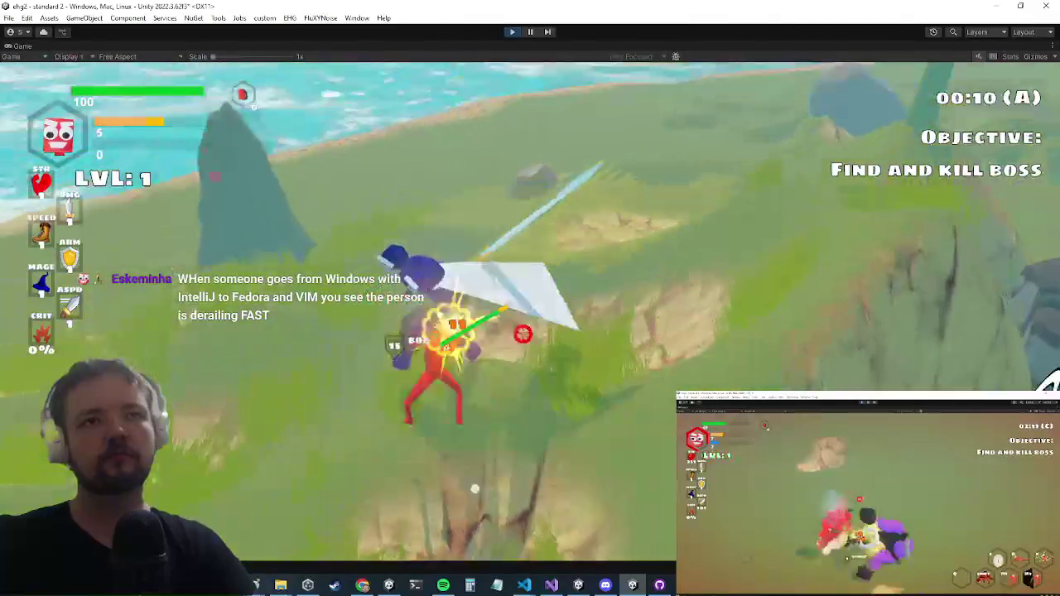
pyautogui.press('`')
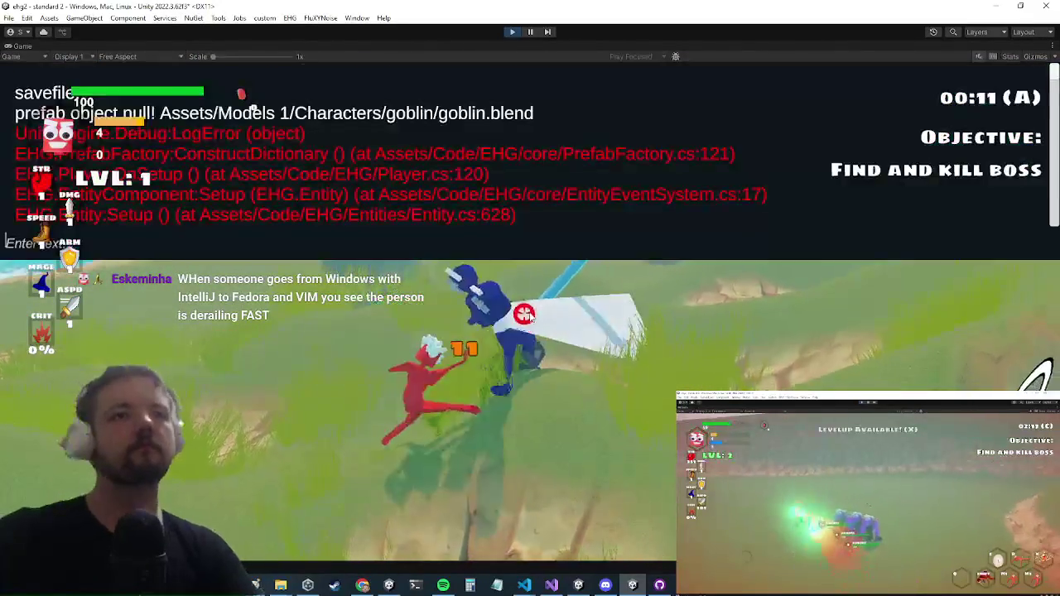
pyautogui.write('ki')
pyautogui.press('`')
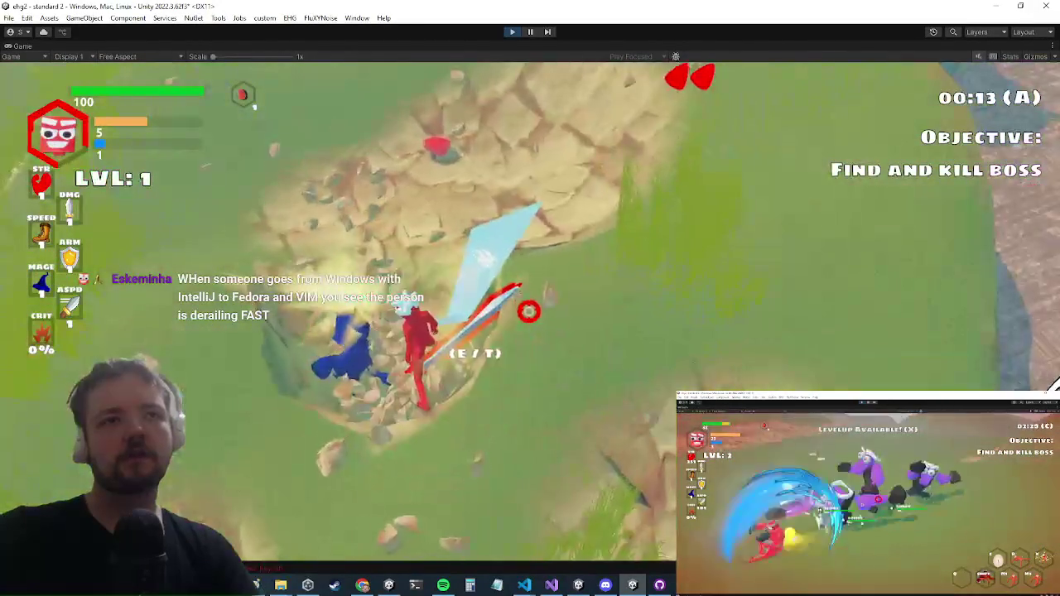
# Equip the pants, sword and plane from the inventory, then close it.
pyautogui.press('e')
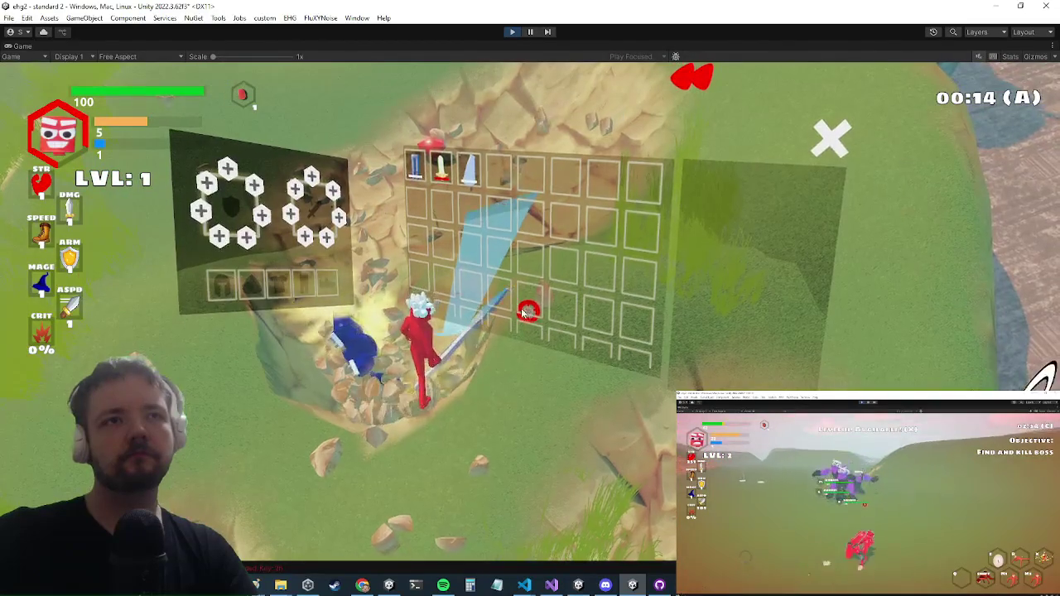
pyautogui.click(418, 168)
pyautogui.click(437, 200)
pyautogui.click(443, 168)
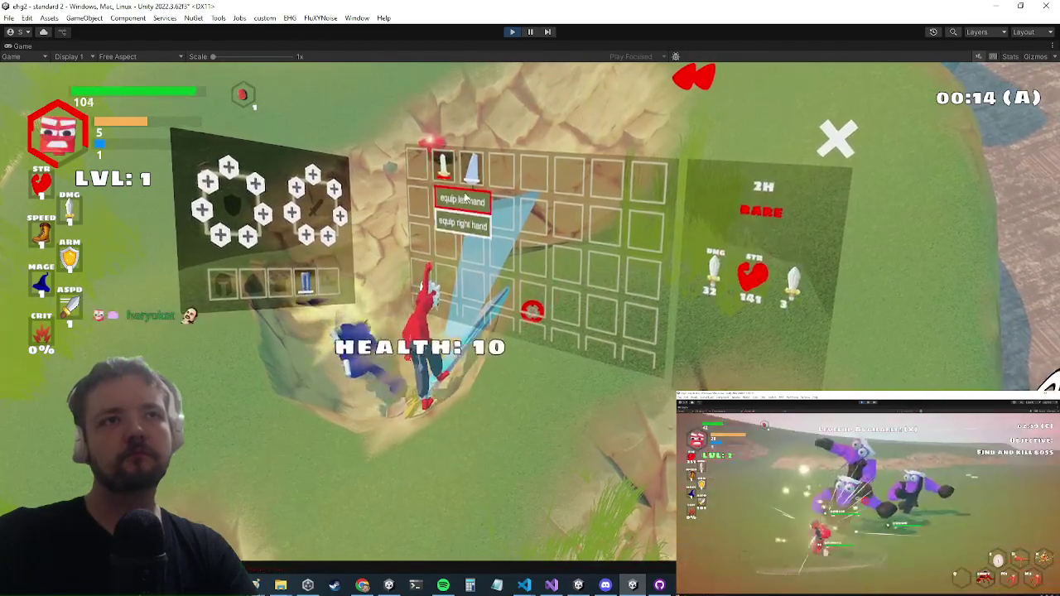
pyautogui.click(461, 200)
pyautogui.click(471, 168)
pyautogui.click(490, 199)
pyautogui.press('e')
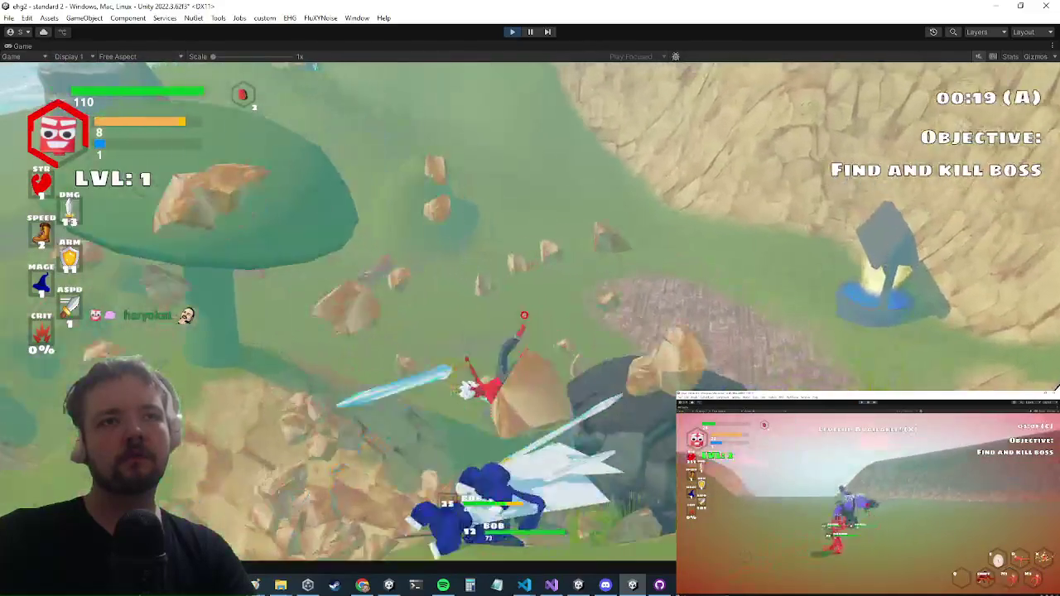
# Reopen the debug console and inventory, then bring up the screen snipping tool.
pyautogui.press('`')
pyautogui.press('`')
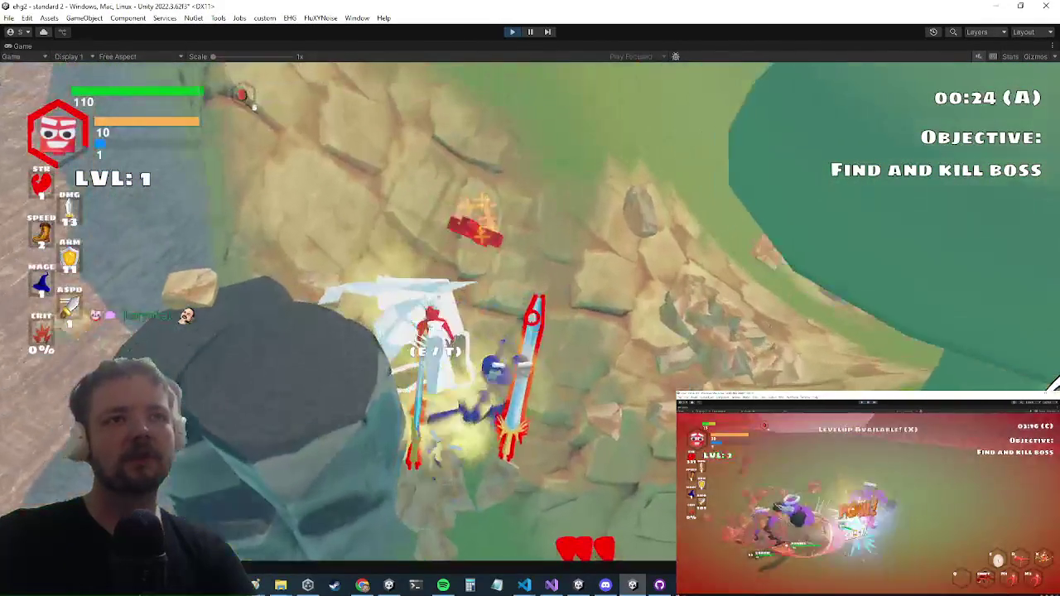
pyautogui.press('e')
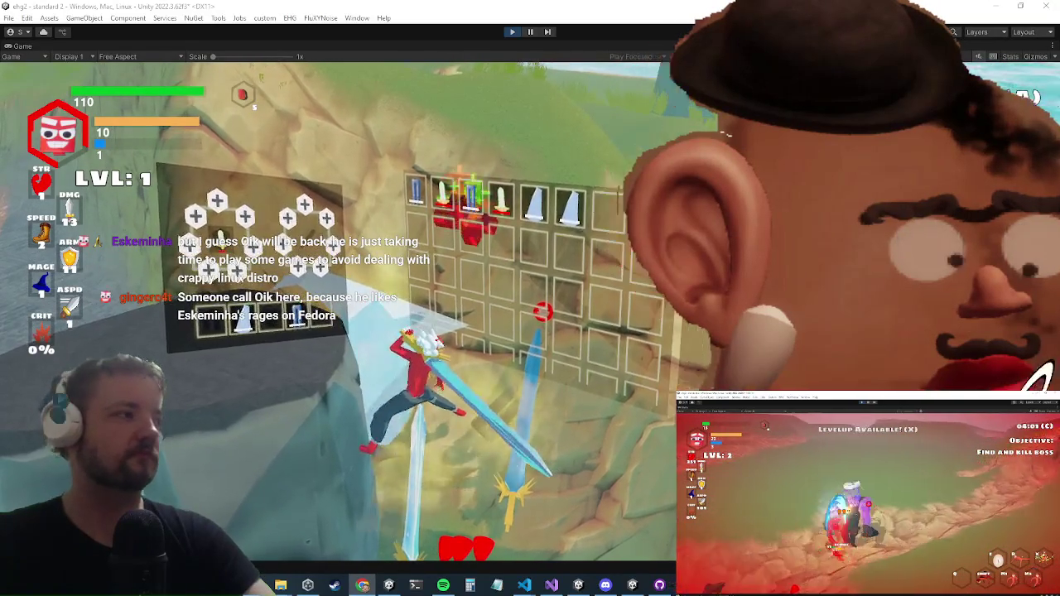
pyautogui.press('super+shift+s')
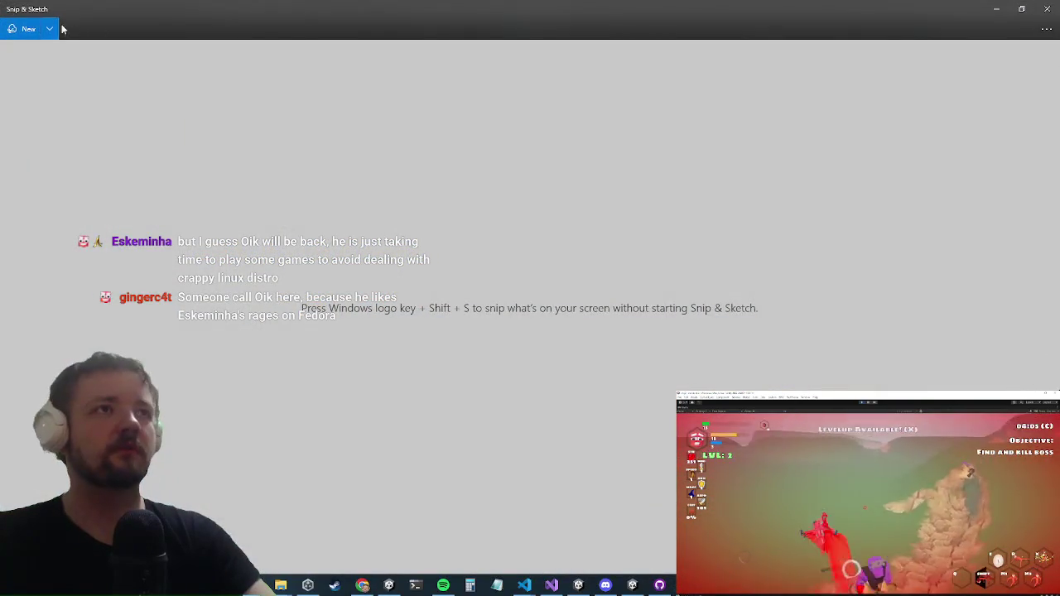
# Snip the chat messages region and copy the snip to the clipboard.
pyautogui.click(20, 30)
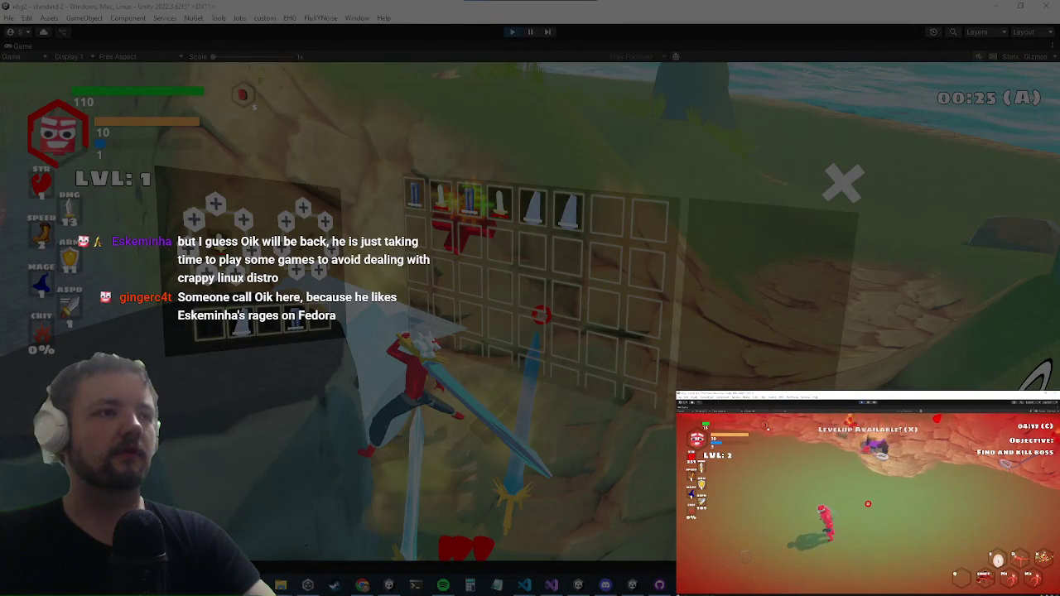
pyautogui.moveTo(424, 232); pyautogui.dragTo(636, 382)
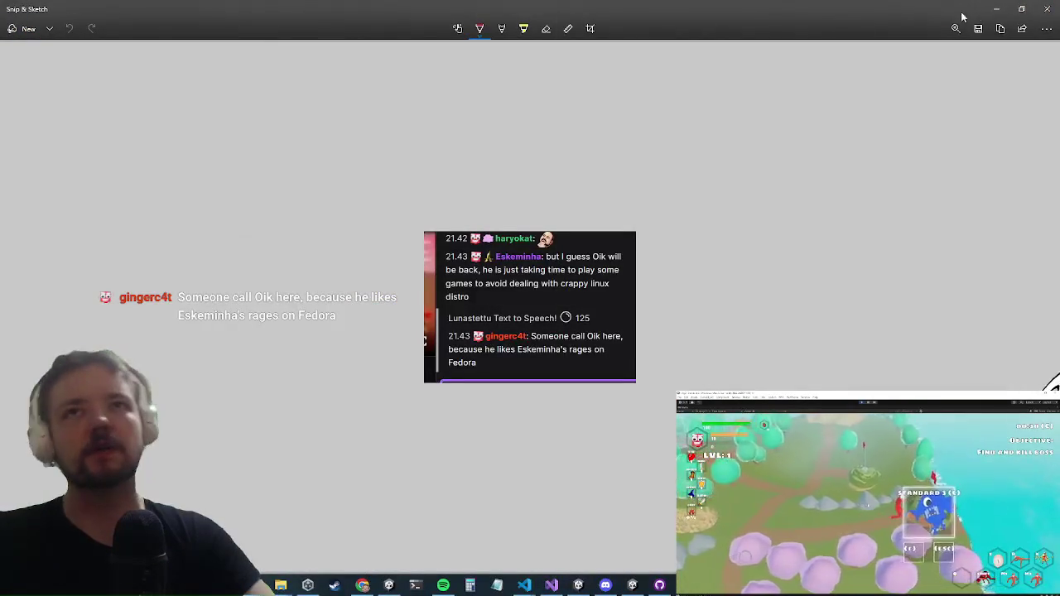
pyautogui.click(1000, 28)
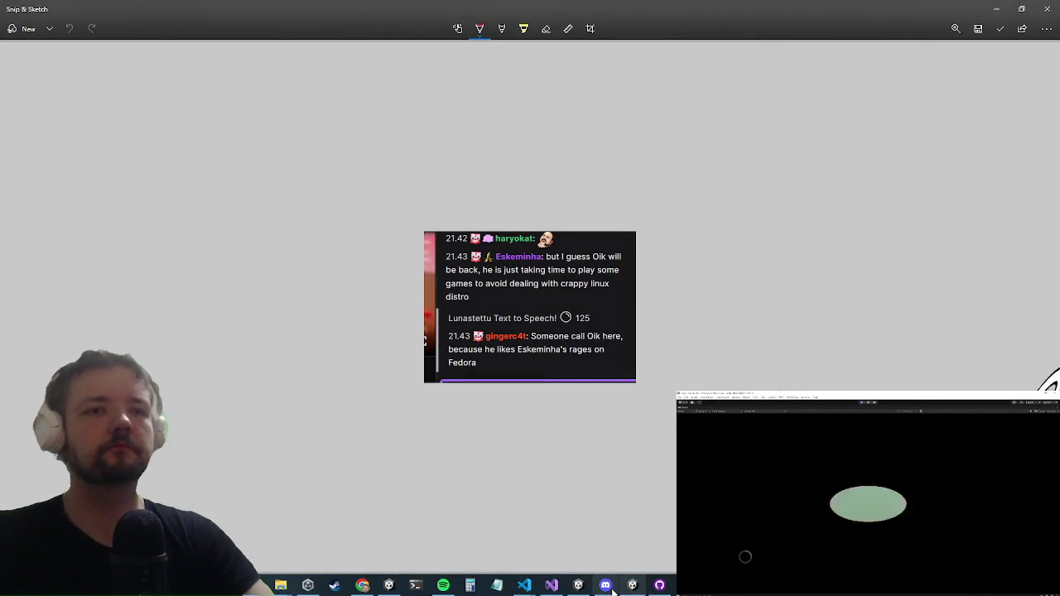
# Switch to Discord, draw a small ink mark on the snip, and close Snip & Sketch.
pyautogui.click(614, 589)
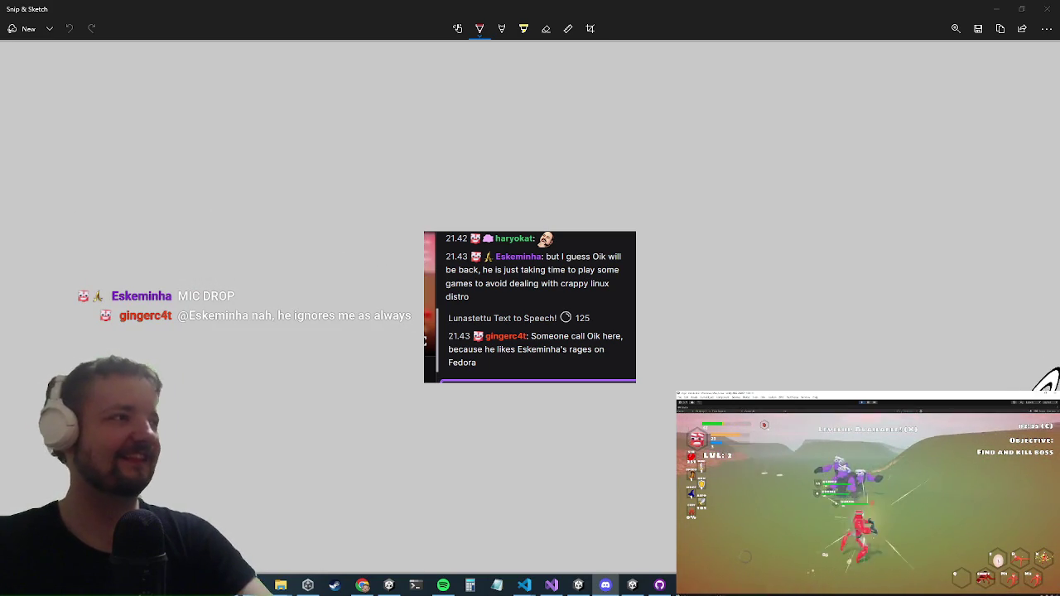
pyautogui.moveTo(1056, 386); pyautogui.dragTo(1033, 388)
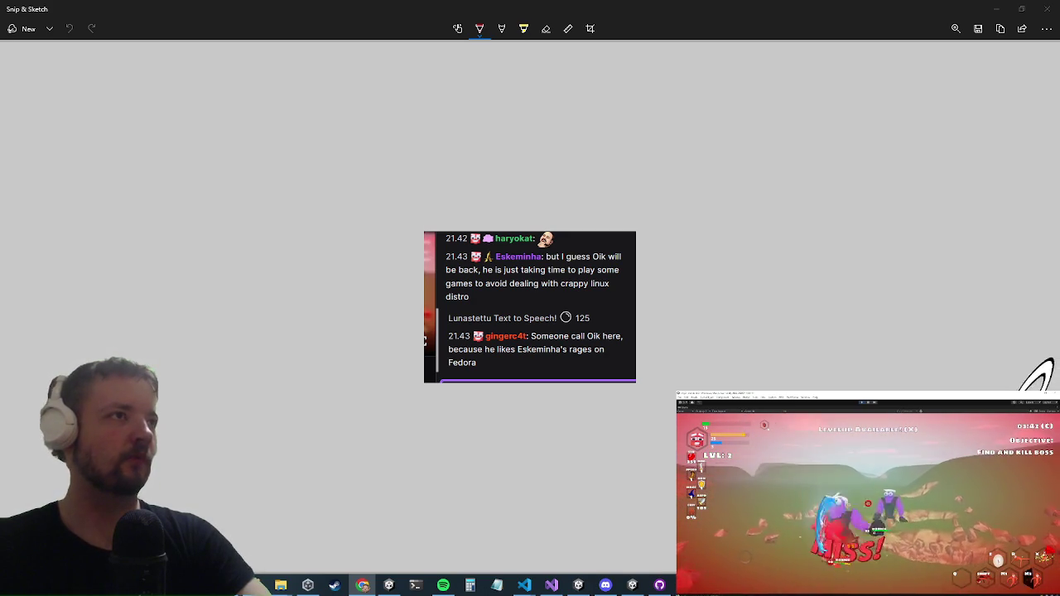
pyautogui.click(1050, 7)
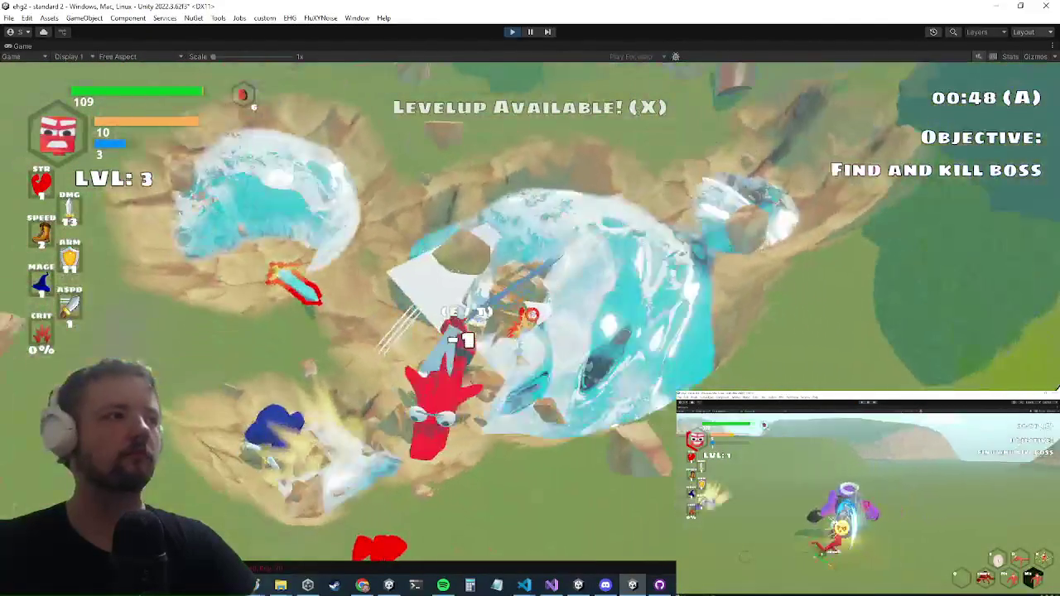
# Open and close the inventory twice to inspect the Plane item's flight ability.
pyautogui.press('i')
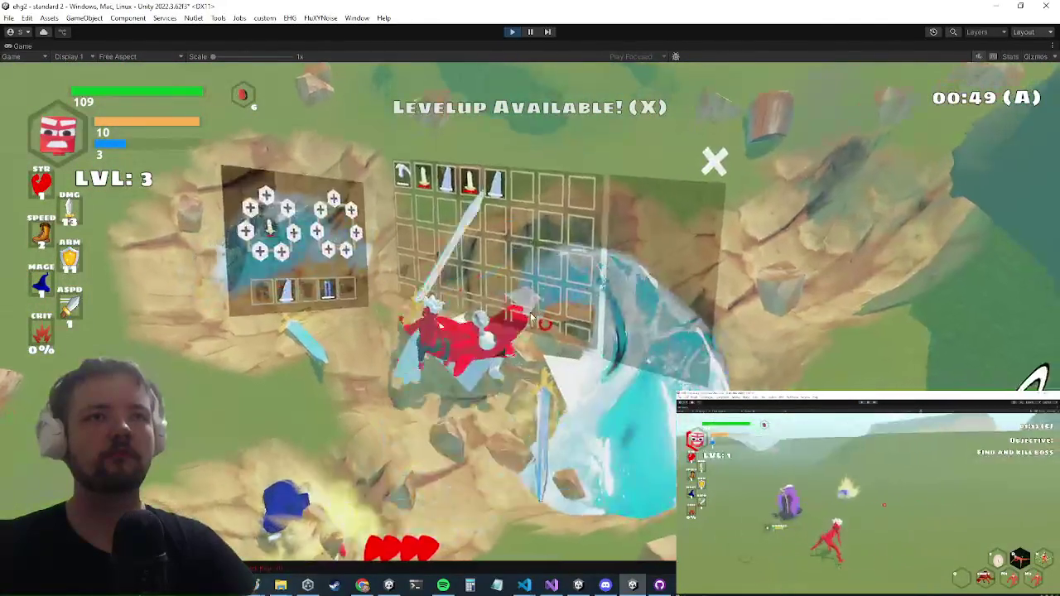
pyautogui.press('i')
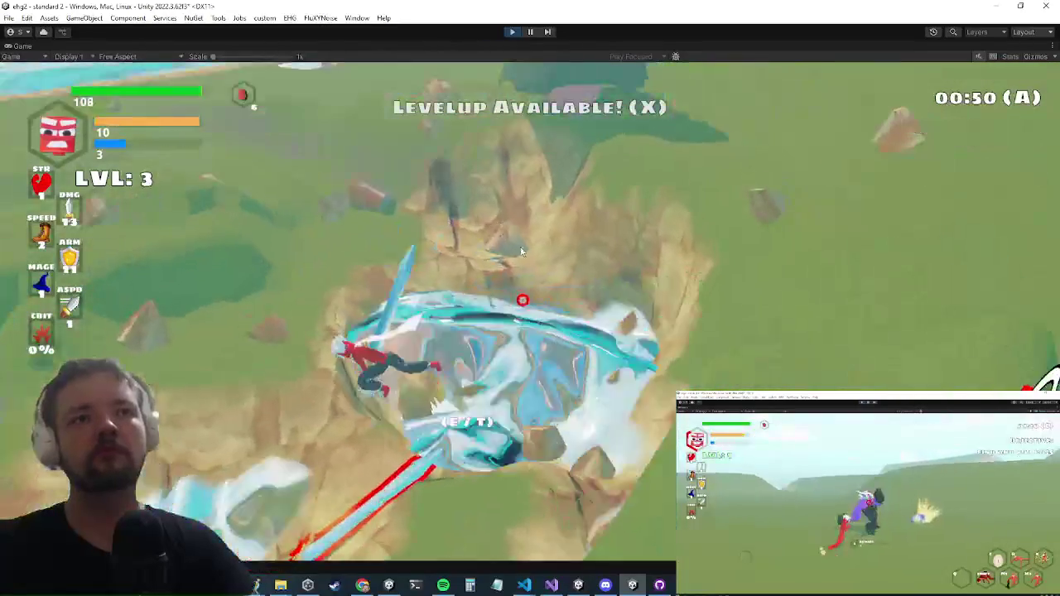
pyautogui.press('i')
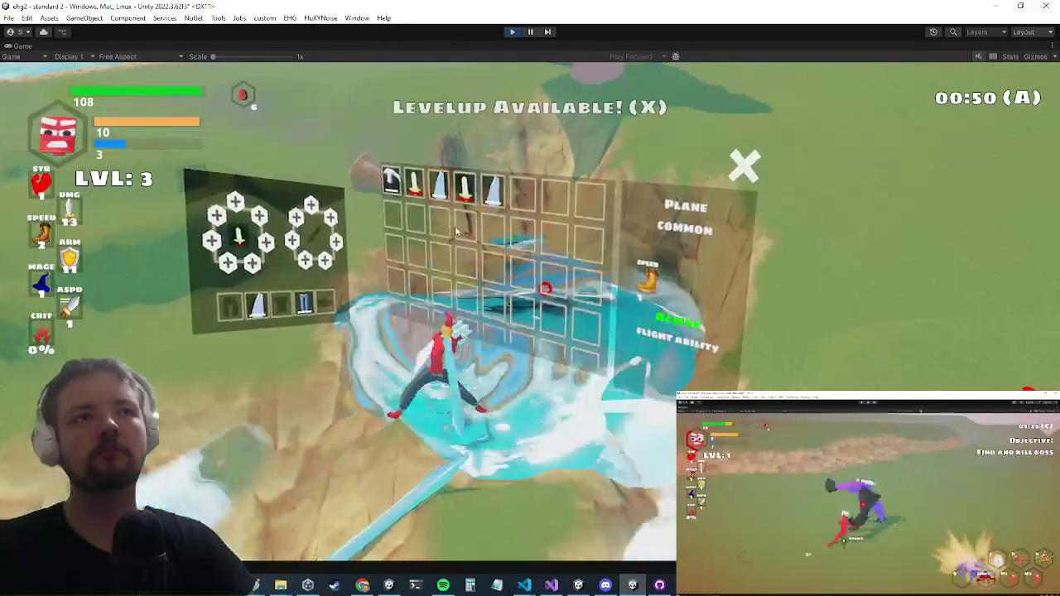
pyautogui.press('i')
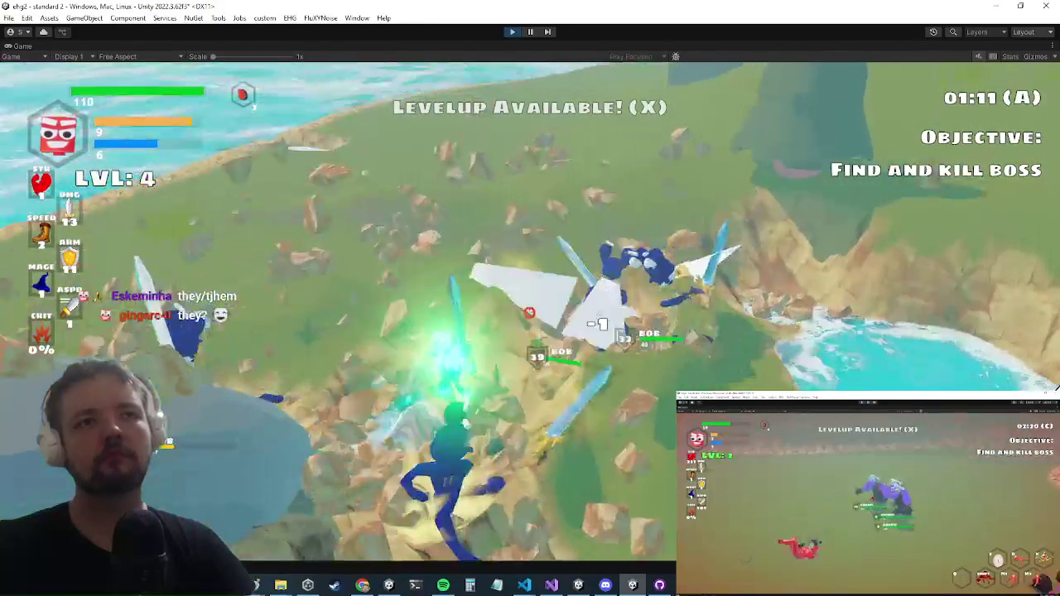
# Toggle the inventory and level-up panel with X, then open and close it twice with Tab.
pyautogui.press('x')
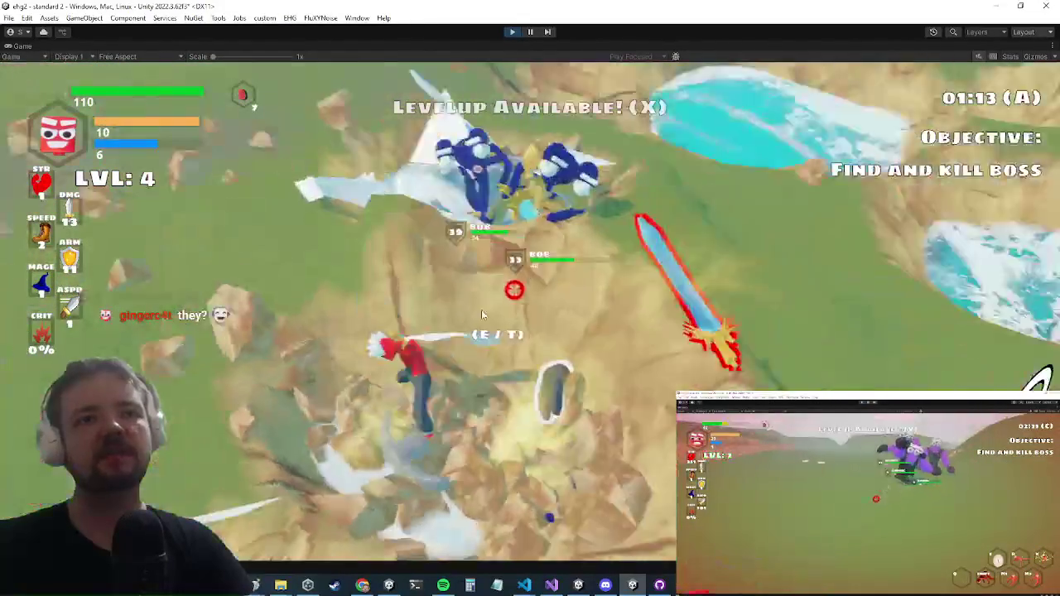
pyautogui.press('x')
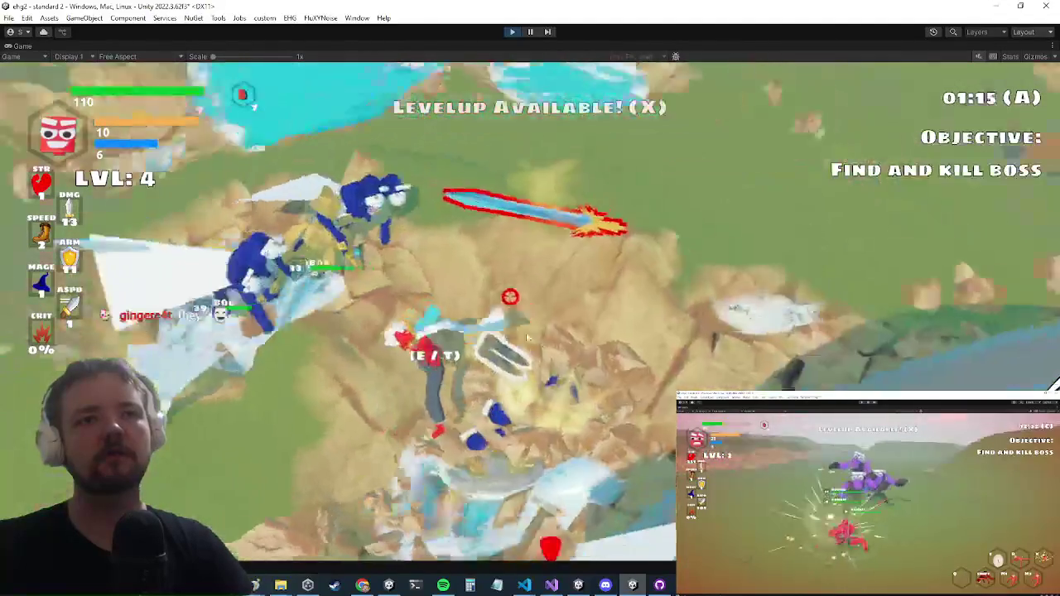
pyautogui.press('x')
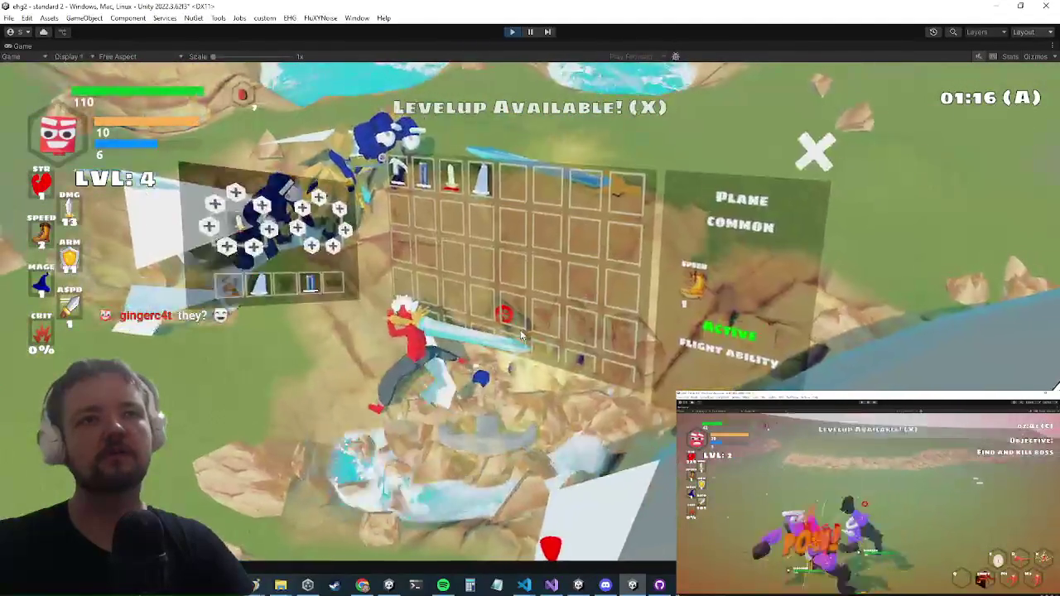
pyautogui.press('x')
pyautogui.press('x')
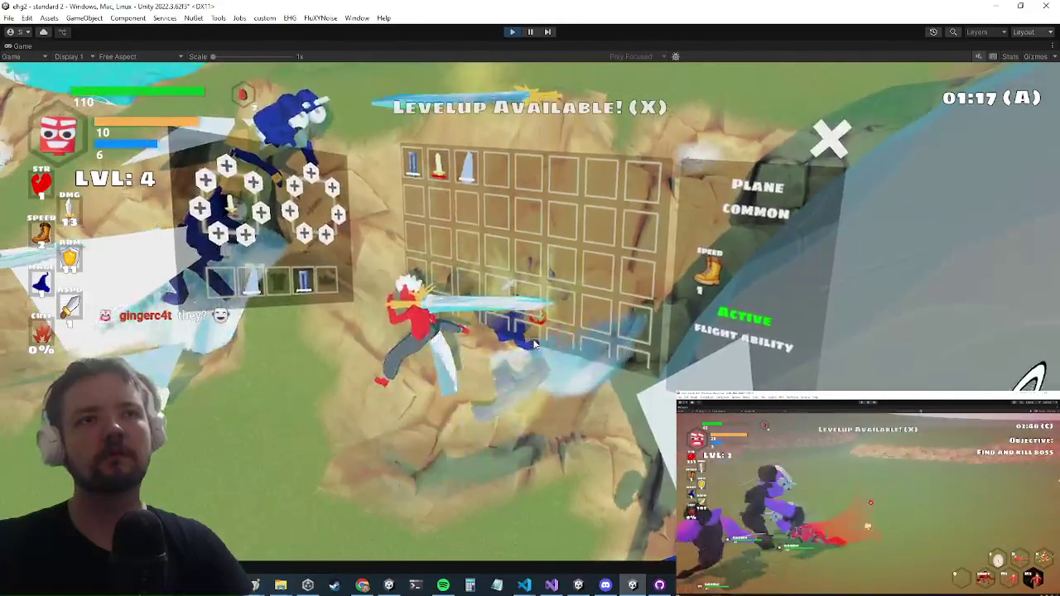
pyautogui.press('x')
pyautogui.press('x')
pyautogui.press('x')
pyautogui.press('x')
pyautogui.press('x')
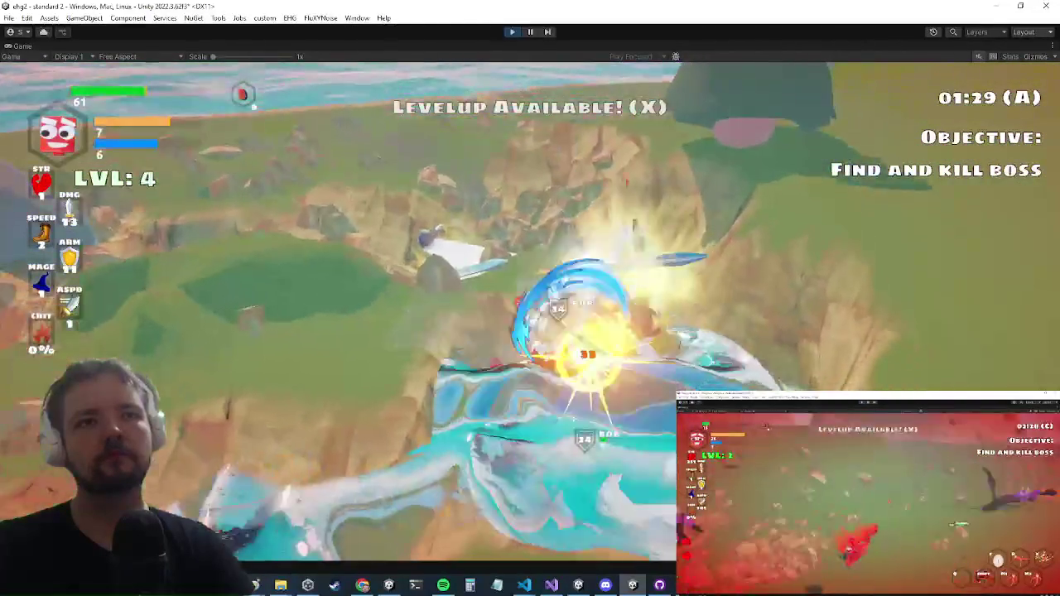
pyautogui.press('Tab')
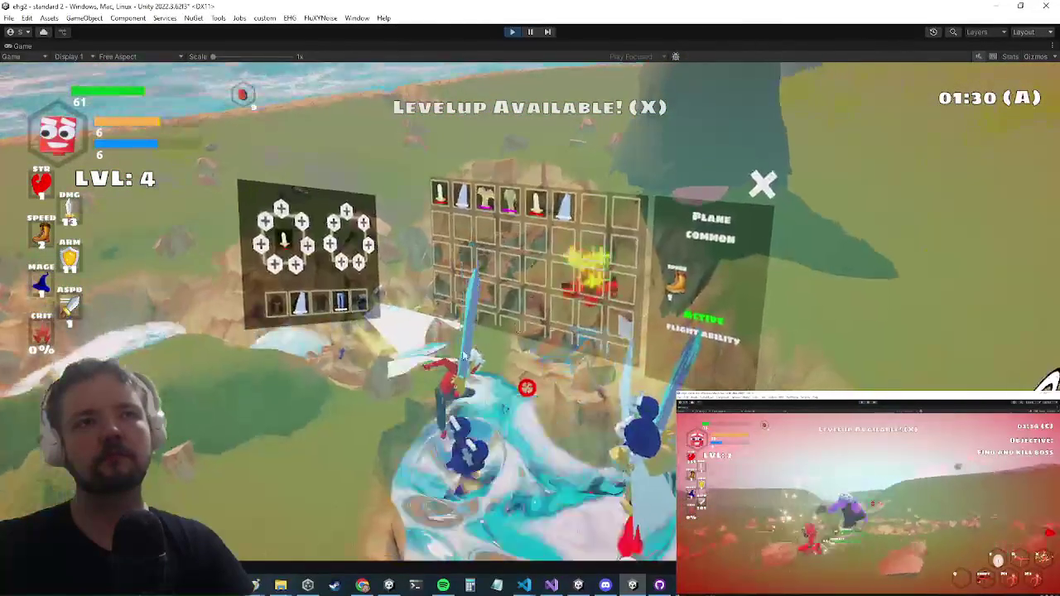
pyautogui.press('Tab')
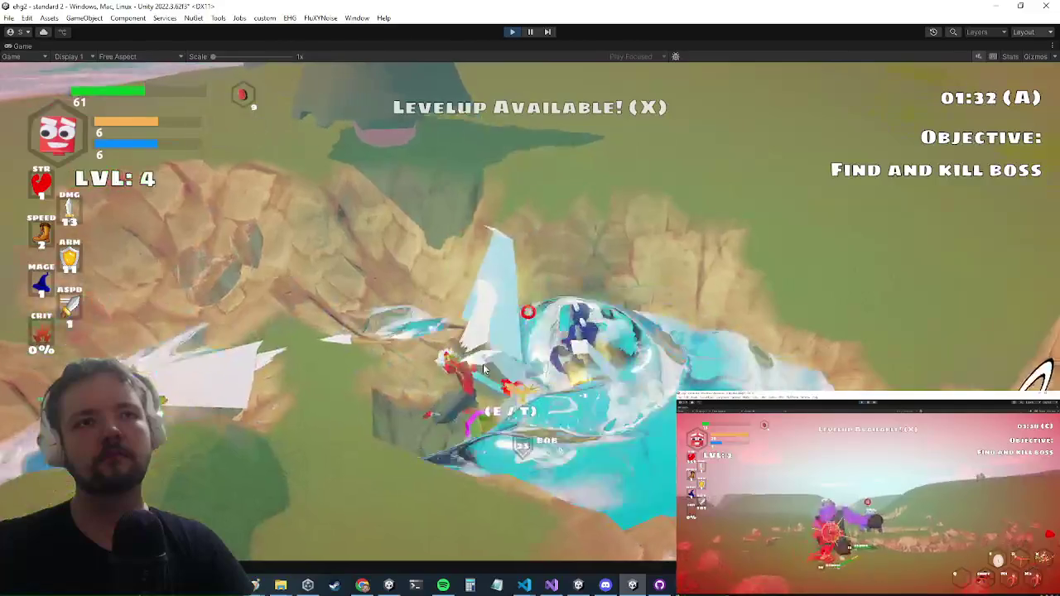
pyautogui.press('Tab')
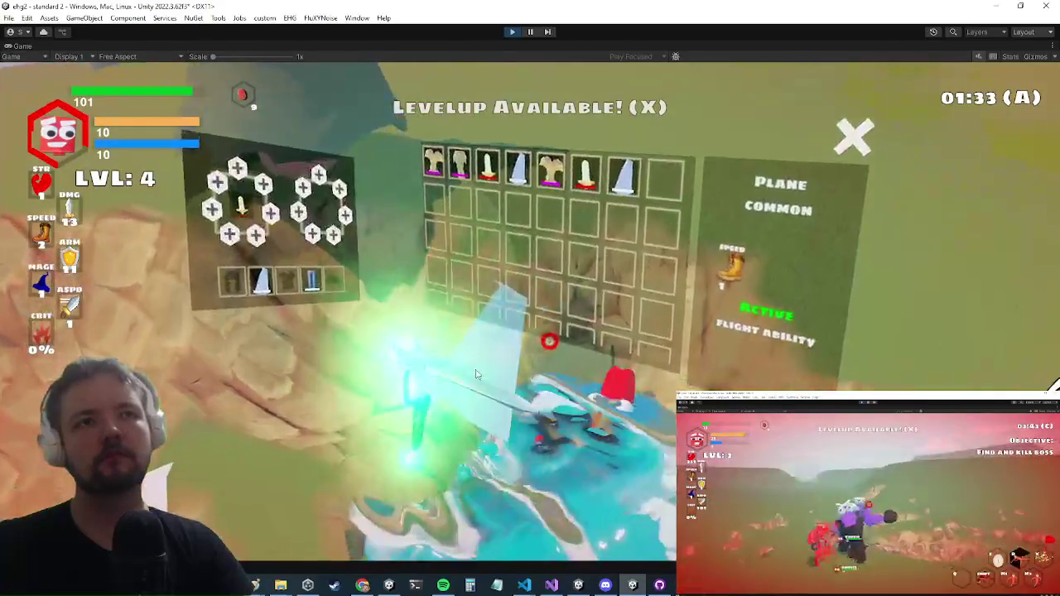
pyautogui.press('Tab')
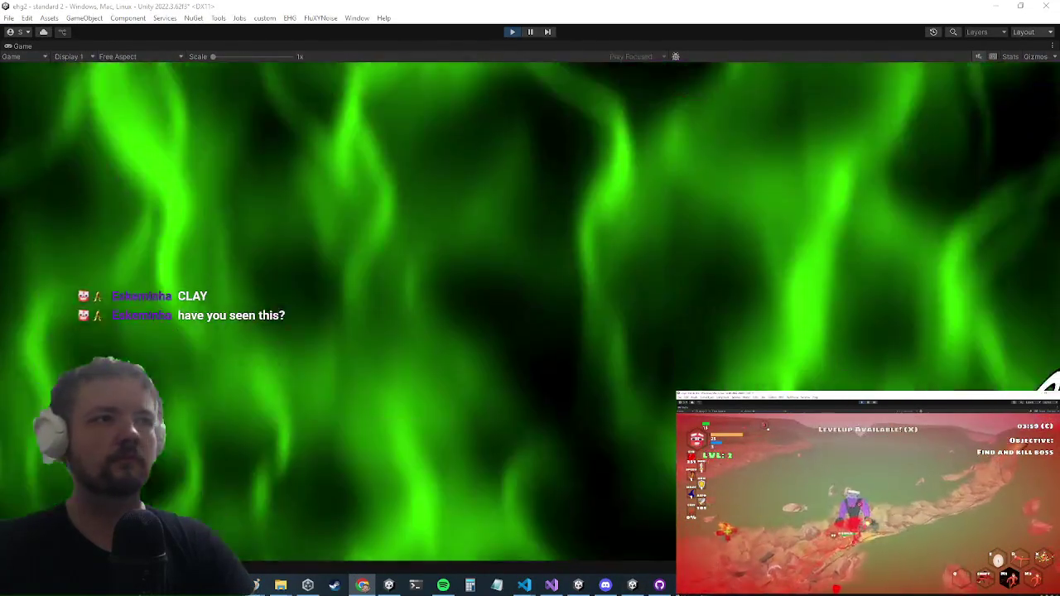
# Press x to show the four level-up upgrade cards in the running game.
pyautogui.press('x')
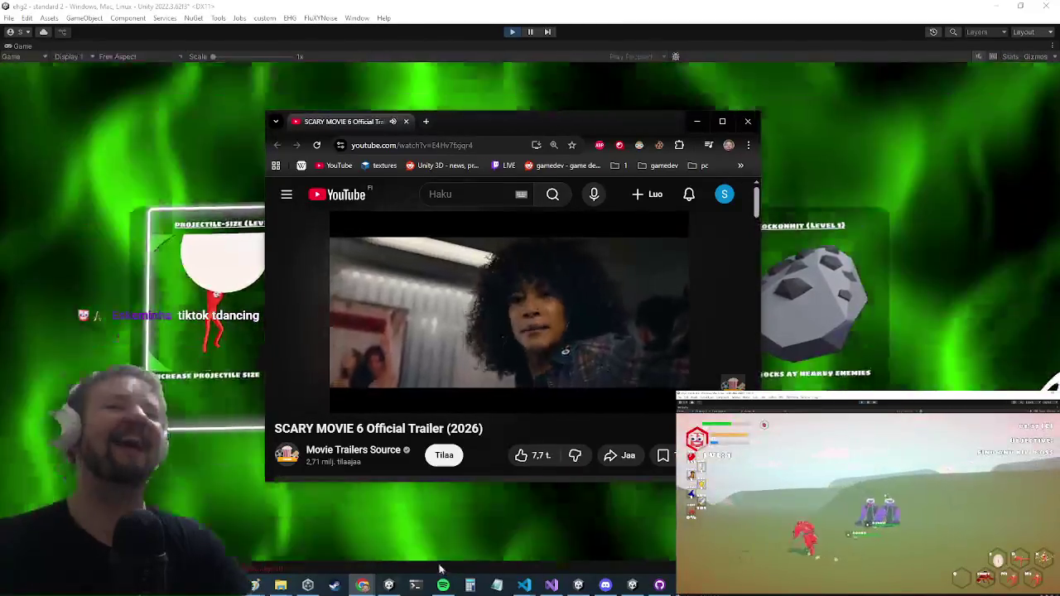
# Watch the Scary Movie 6 trailer, shrink its window, and bring the Unity game back in front.
pyautogui.moveTo(488, 288)
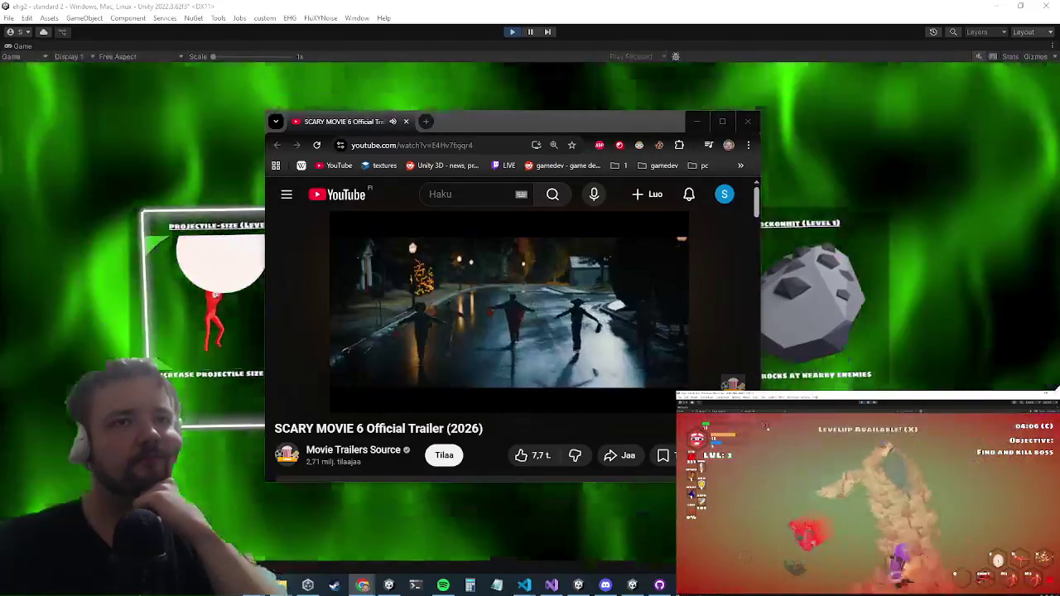
pyautogui.moveTo(411, 266)
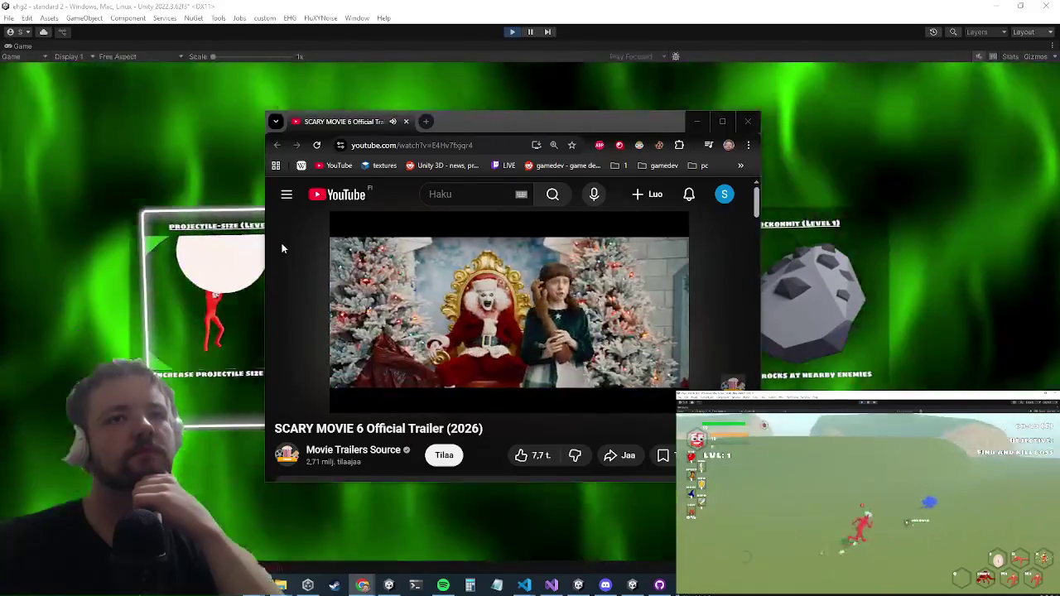
pyautogui.moveTo(284, 243)
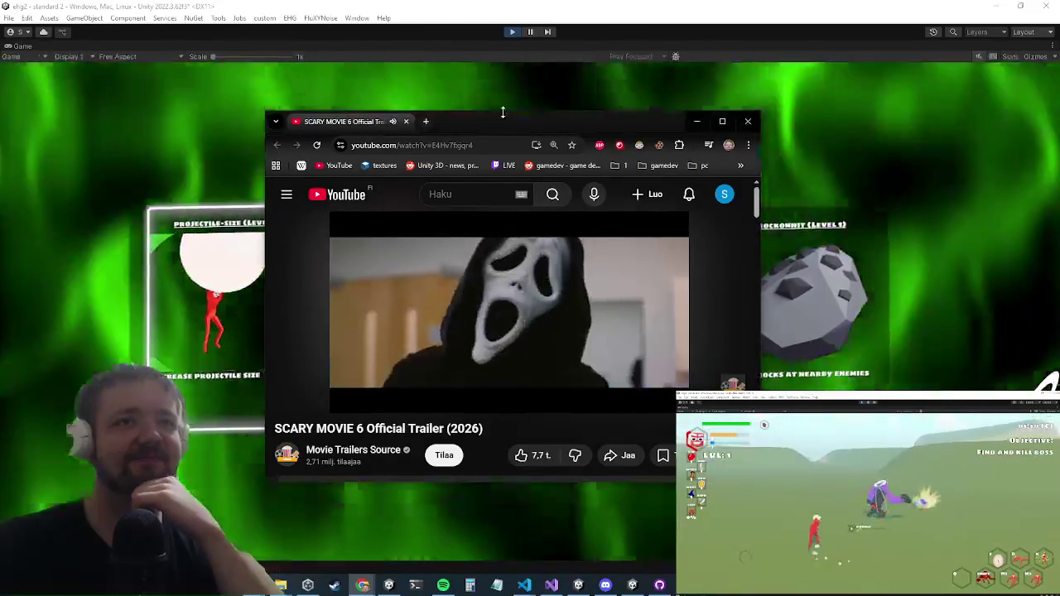
pyautogui.moveTo(503, 109); pyautogui.dragTo(317, 154)
pyautogui.click(448, 152)
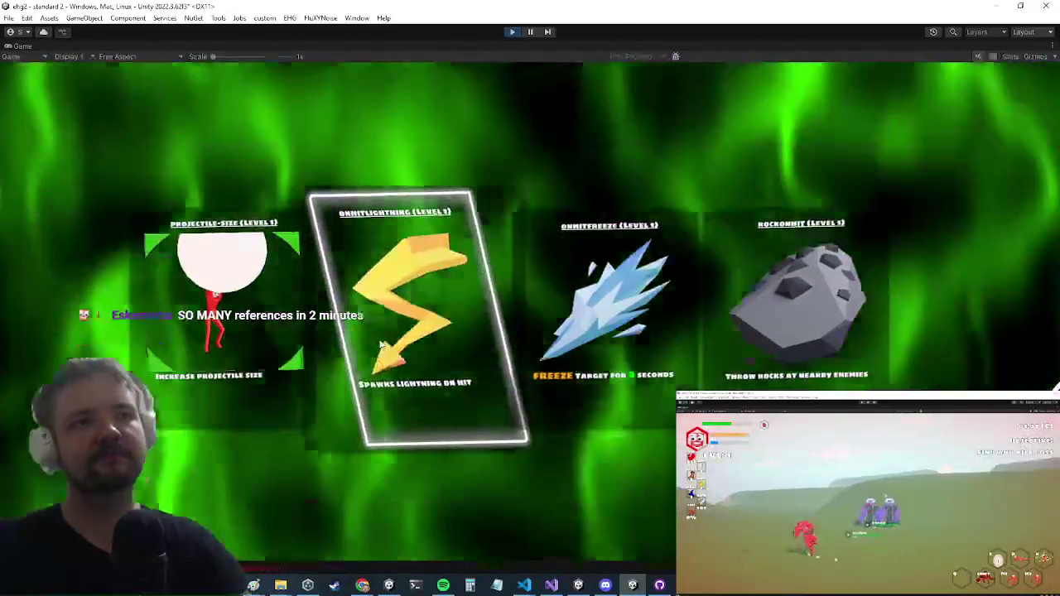
# Pick the OmniLightning upgrade card.
pyautogui.click(414, 307)
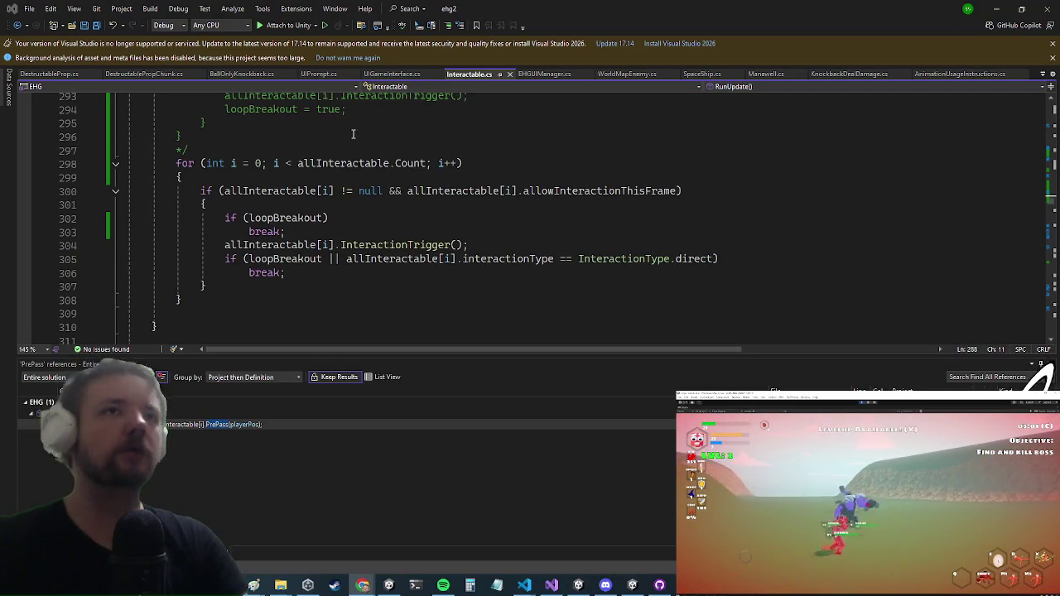
# Scroll through Interactable.cs to inspect the commented-out interaction loop around line 290.
pyautogui.scroll(3, 352, 133)
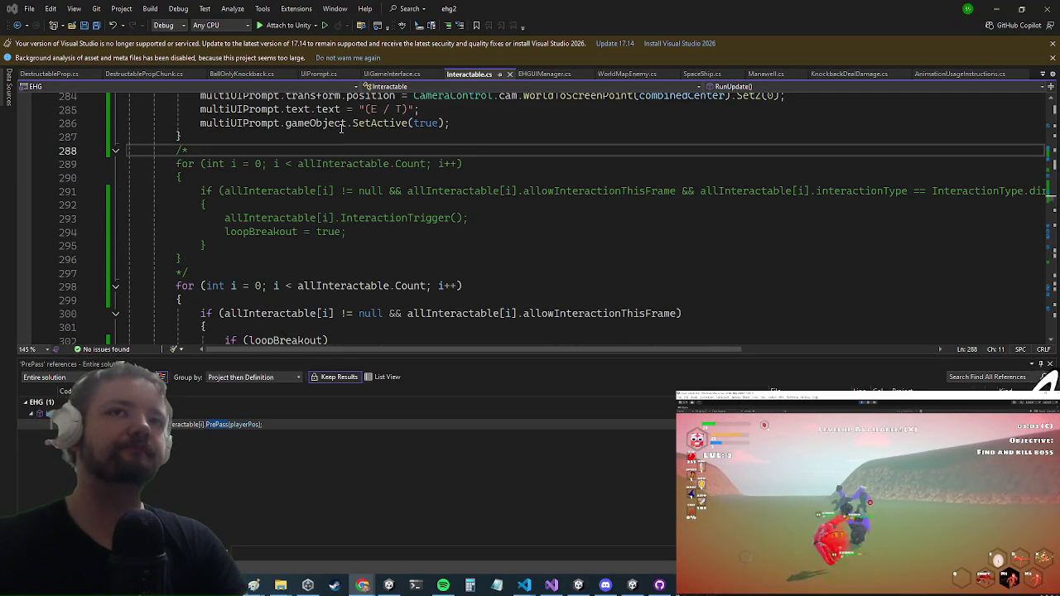
pyautogui.click(323, 179)
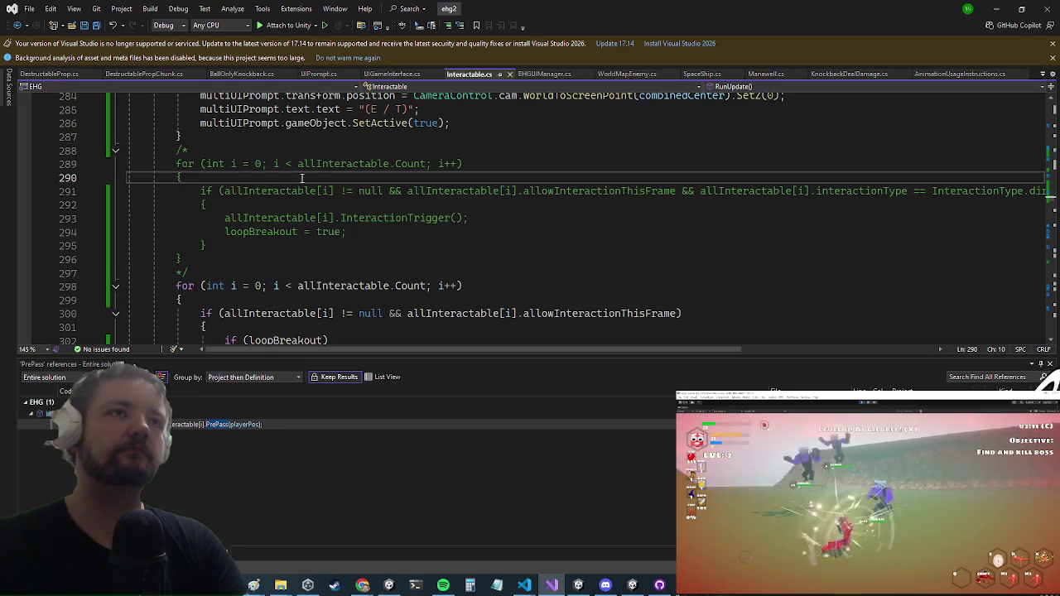
pyautogui.scroll(2, 302, 179)
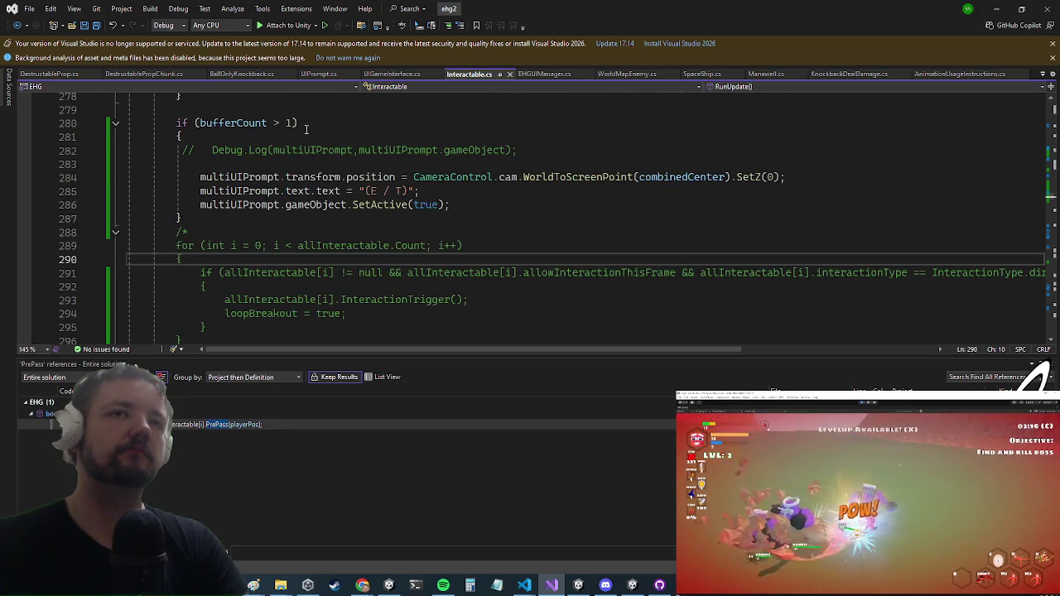
pyautogui.scroll(6, 286, 260)
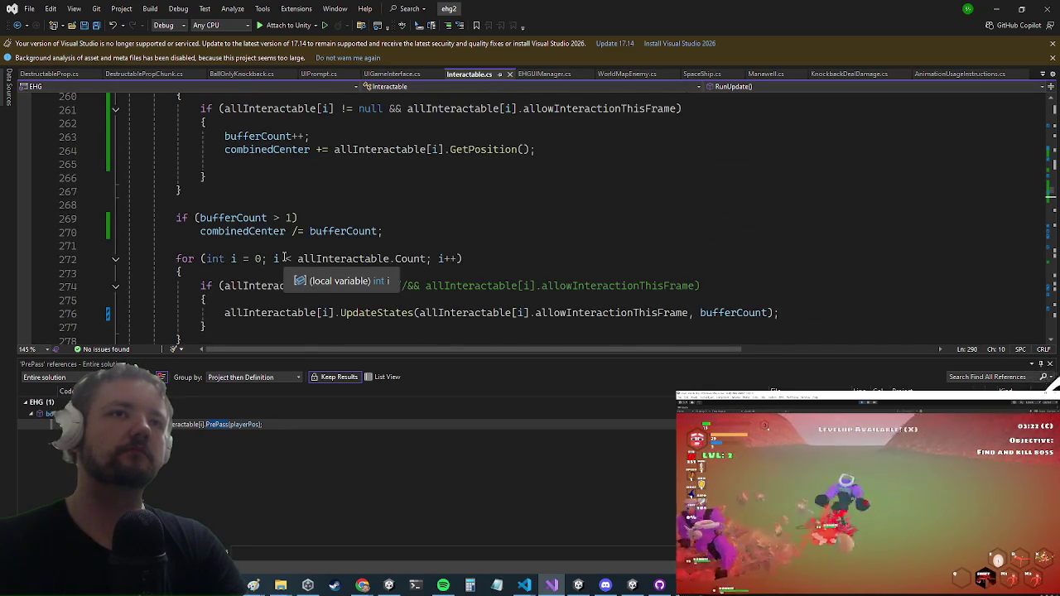
# Minimize Visual Studio and open the chest in the restarted game.
pyautogui.scroll(-9, 284, 258)
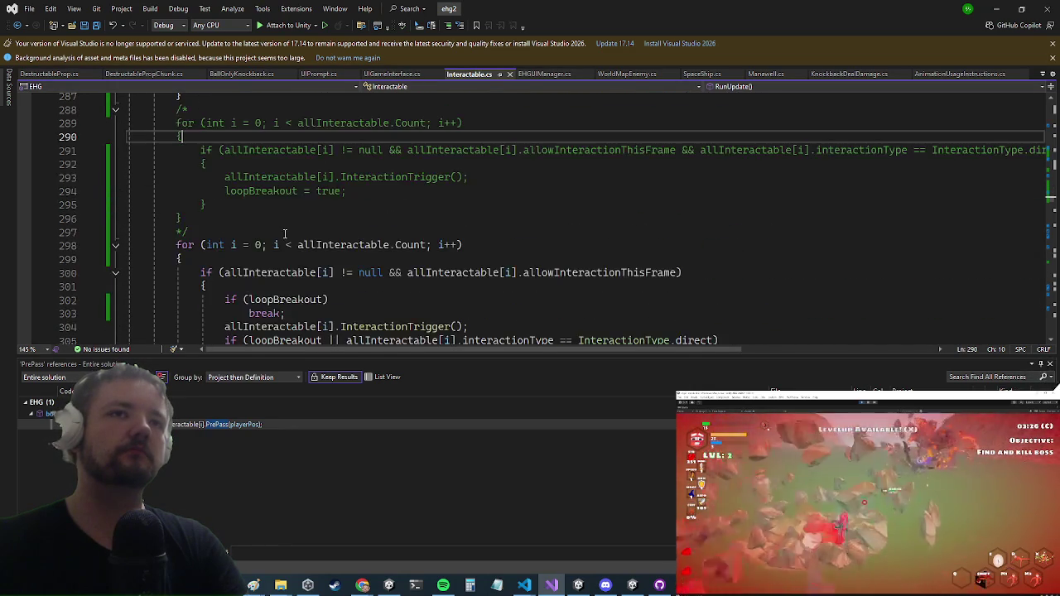
pyautogui.click(993, 7)
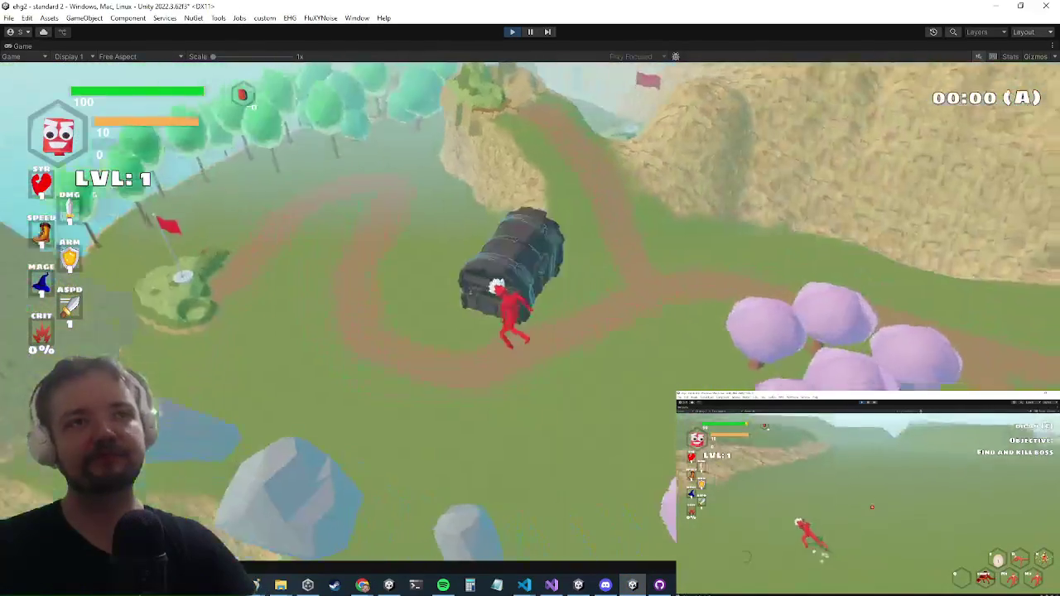
pyautogui.press('e')
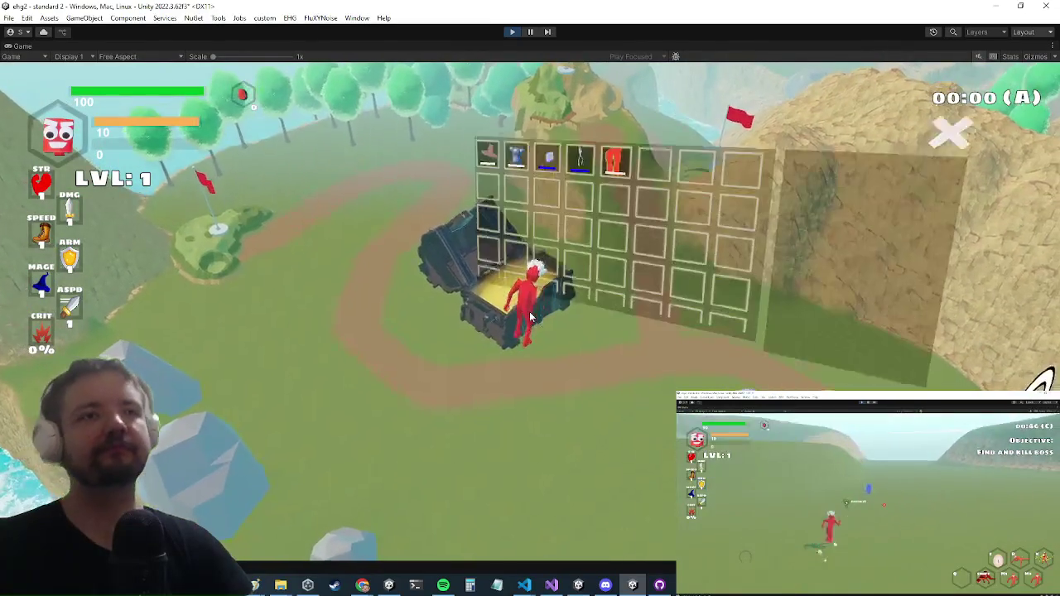
# Equip the headband and pants from the chest.
pyautogui.click(580, 166)
pyautogui.click(568, 207)
pyautogui.click(615, 166)
pyautogui.click(621, 205)
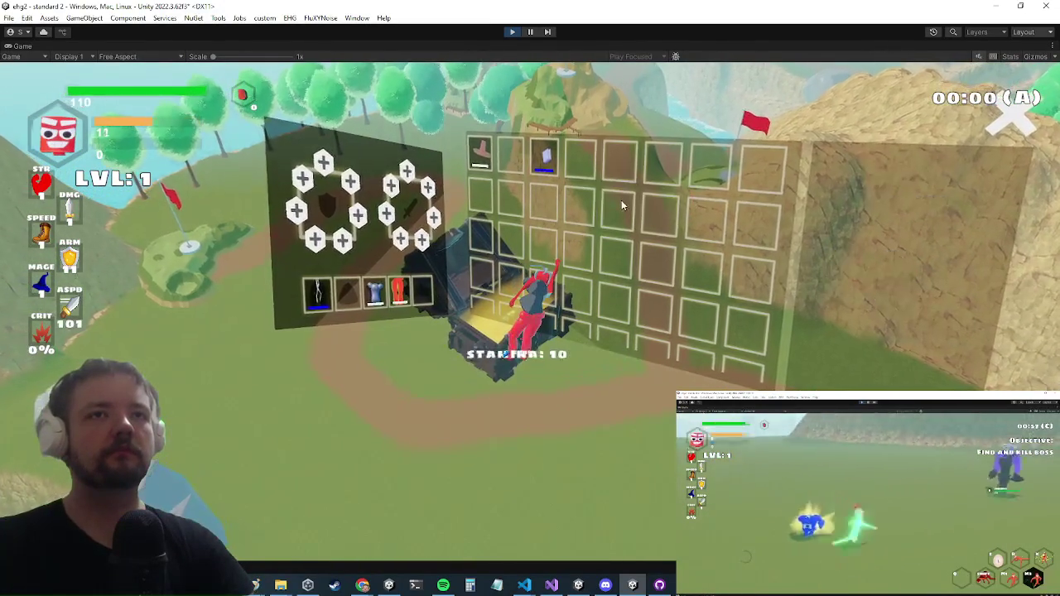
# Close the chest panels and run up the dirt path onto the plateau.
pyautogui.press('e')
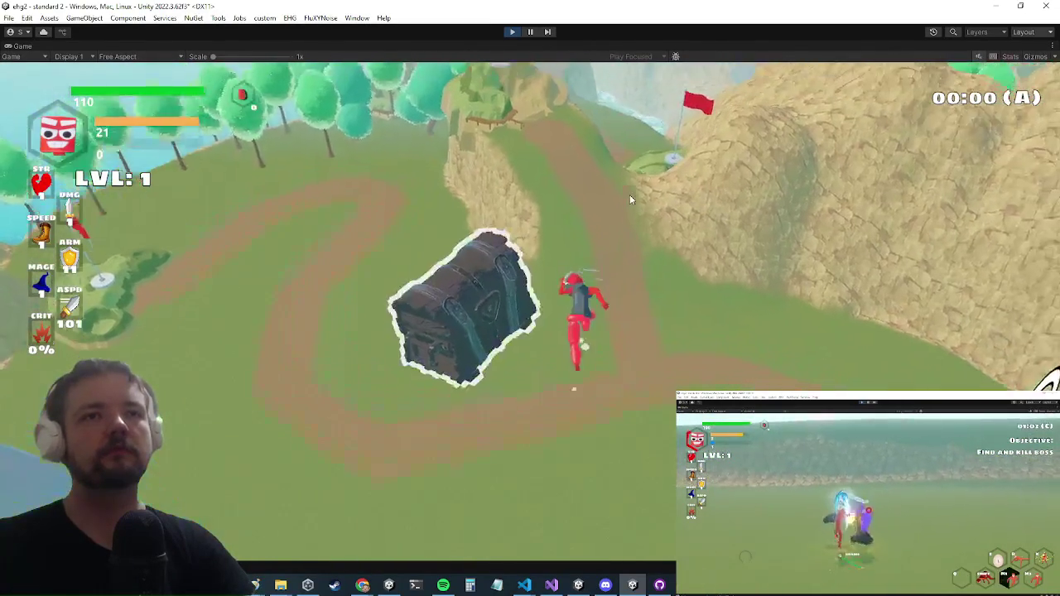
pyautogui.press('w')
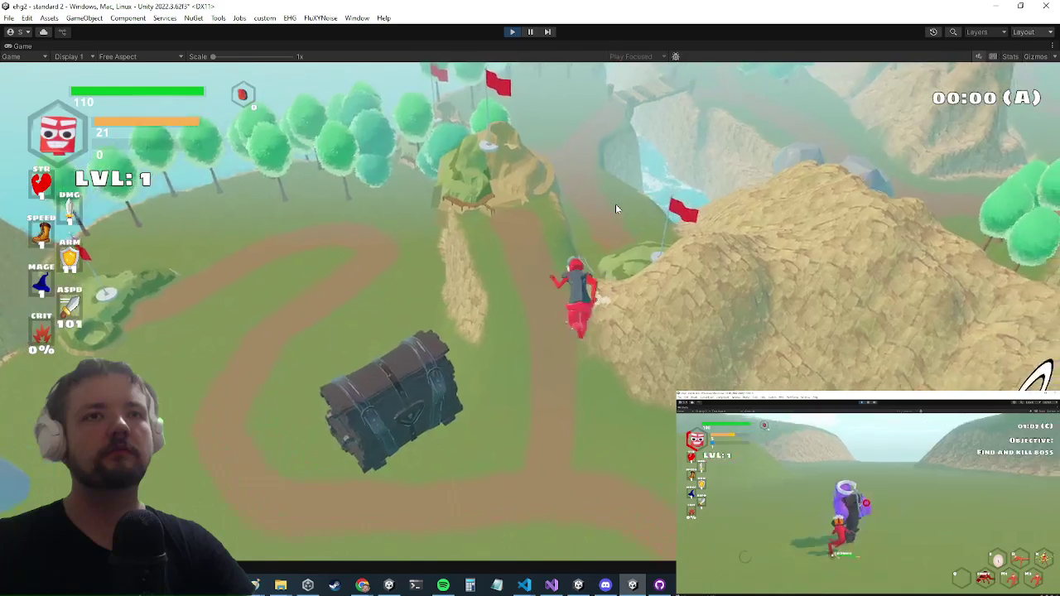
pyautogui.press('w')
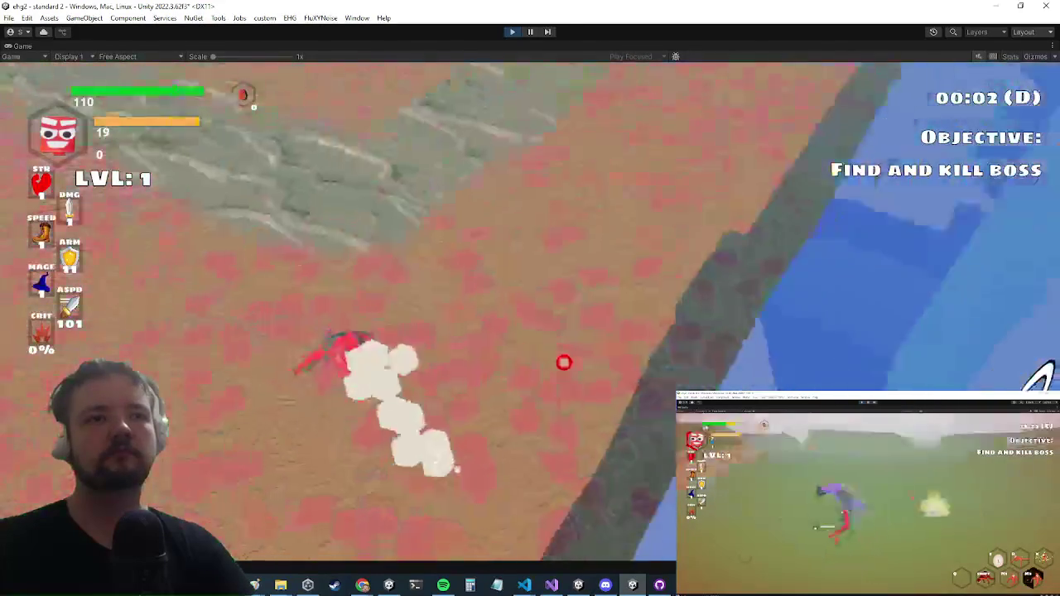
# Run along the stone path toward the castle, attacking the blue enemies.
pyautogui.press('w')
pyautogui.press('a')
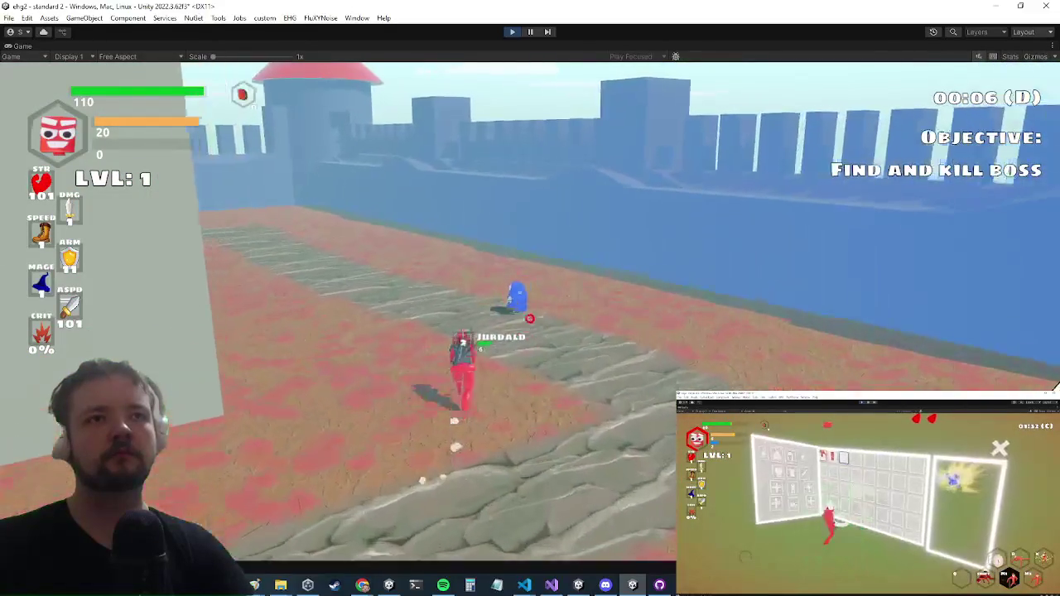
pyautogui.press('w')
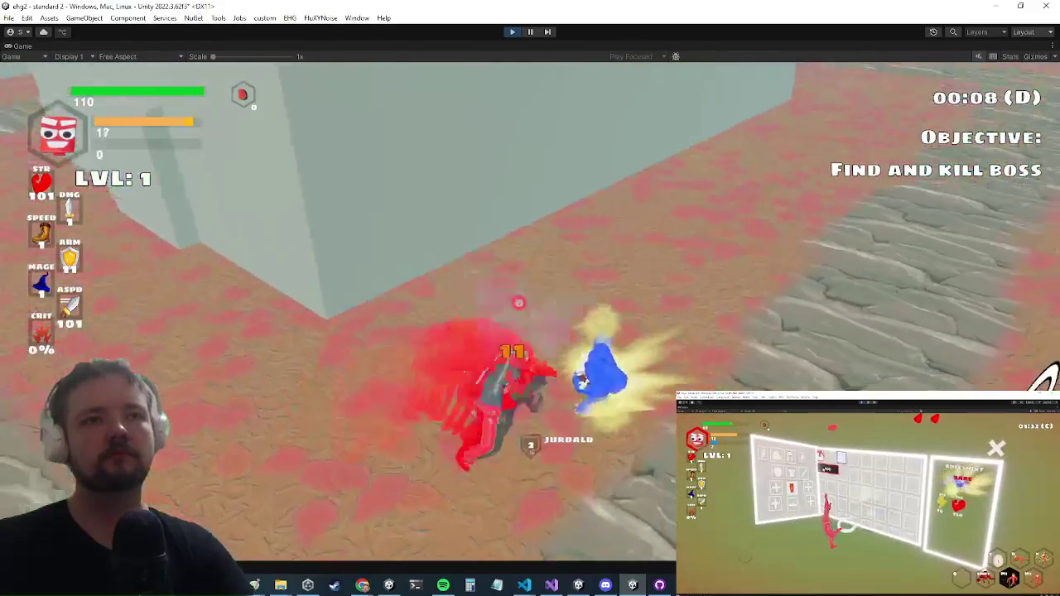
pyautogui.press('w')
pyautogui.press('w')
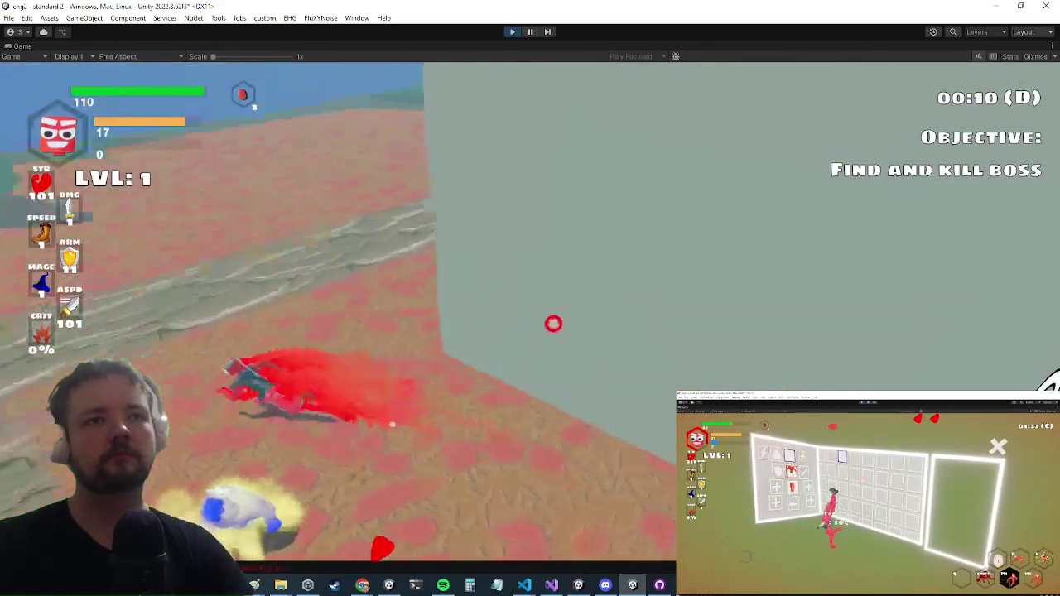
pyautogui.press('w')
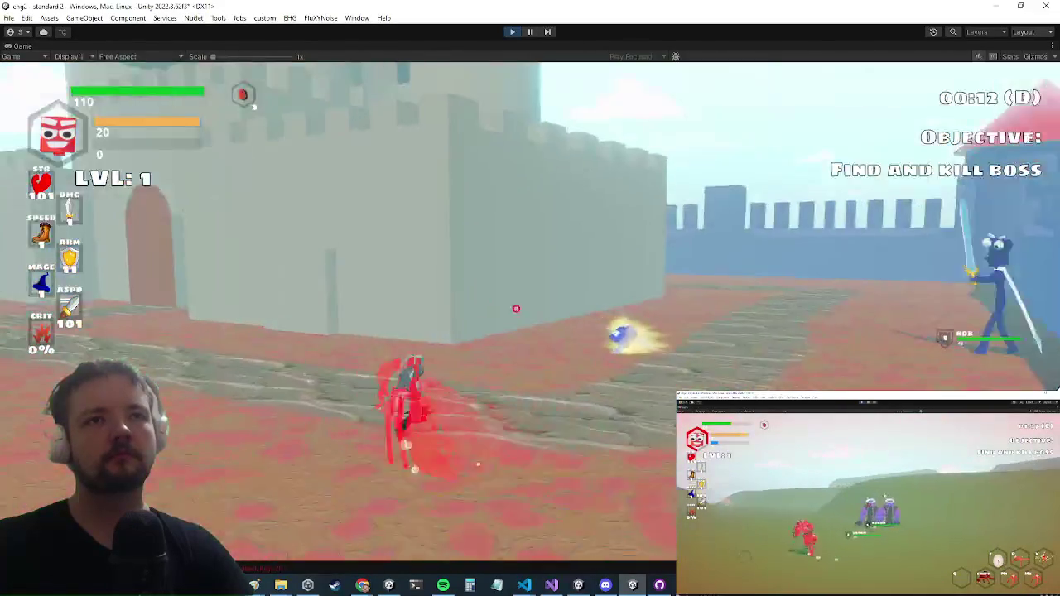
pyautogui.press('w')
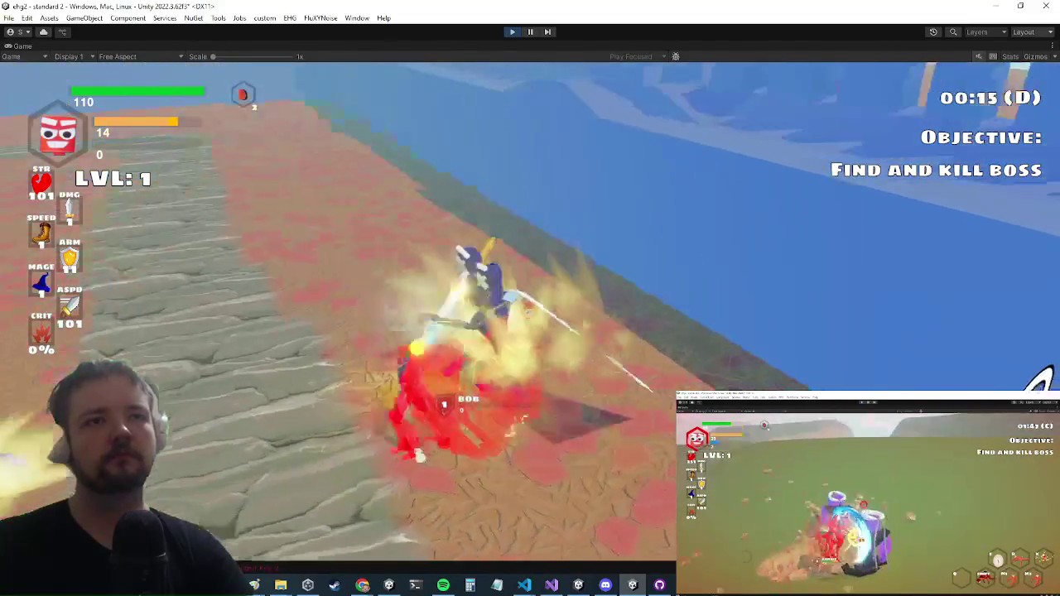
# Equip the Plane item from the inventory.
pyautogui.press('i')
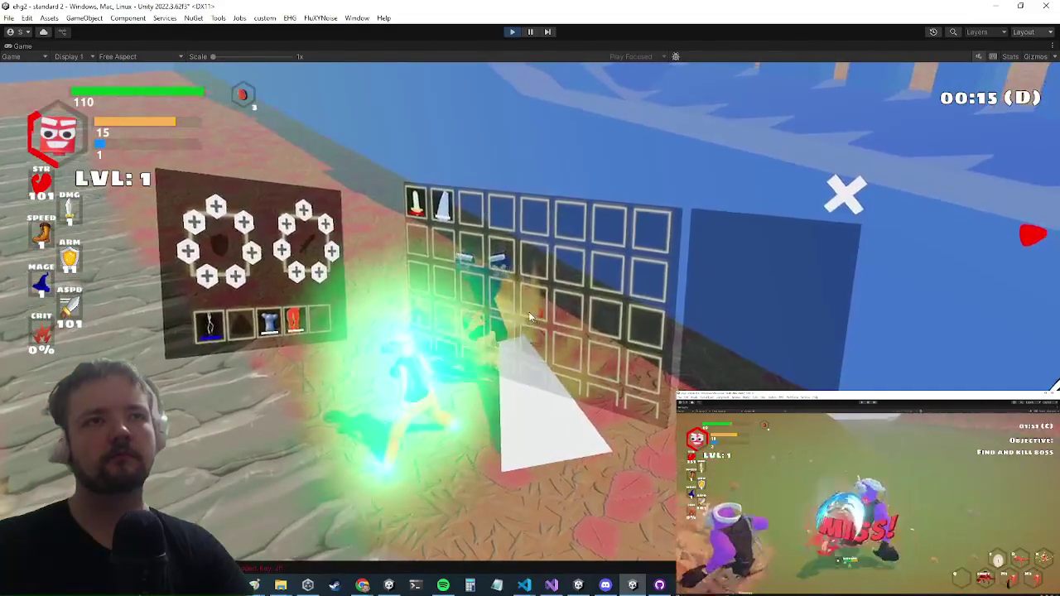
pyautogui.press('i')
pyautogui.press('i')
pyautogui.press('i')
pyautogui.press('i')
pyautogui.press('i')
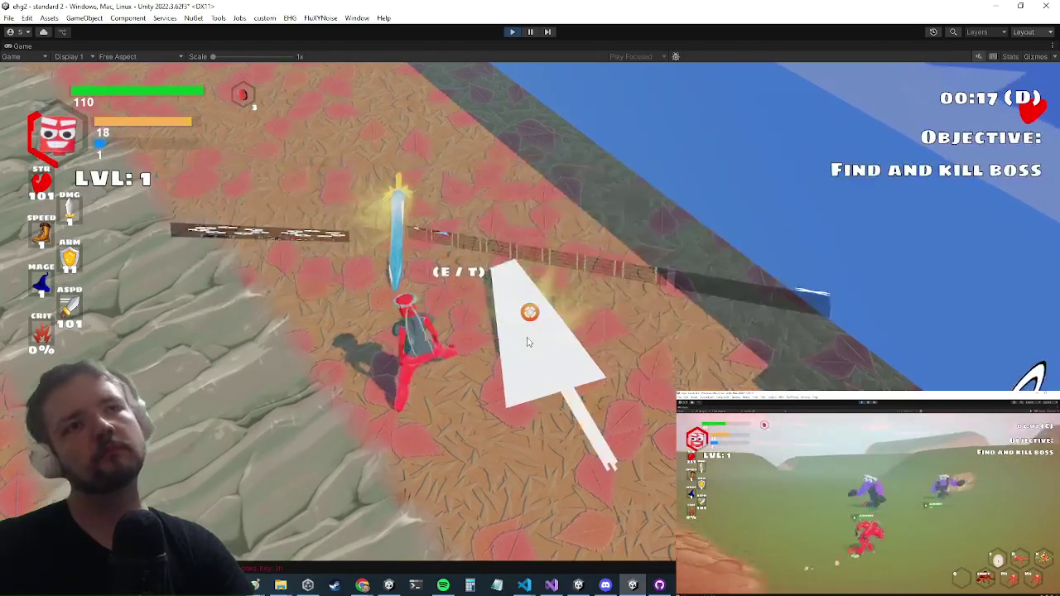
pyautogui.press('i')
pyautogui.press('i')
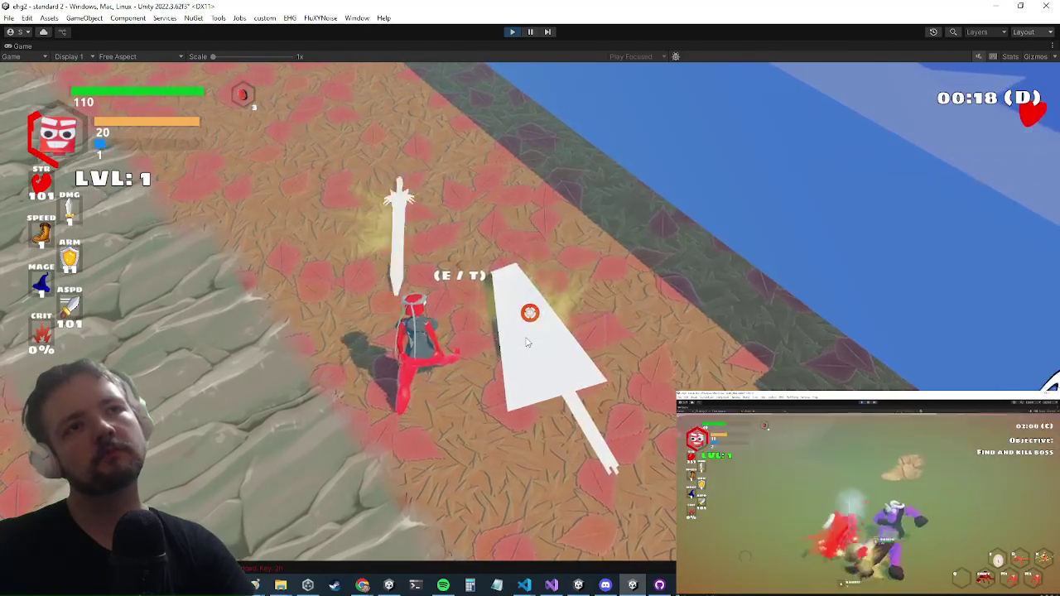
pyautogui.press('i')
pyautogui.click(438, 178)
pyautogui.click(448, 213)
pyautogui.press('i')
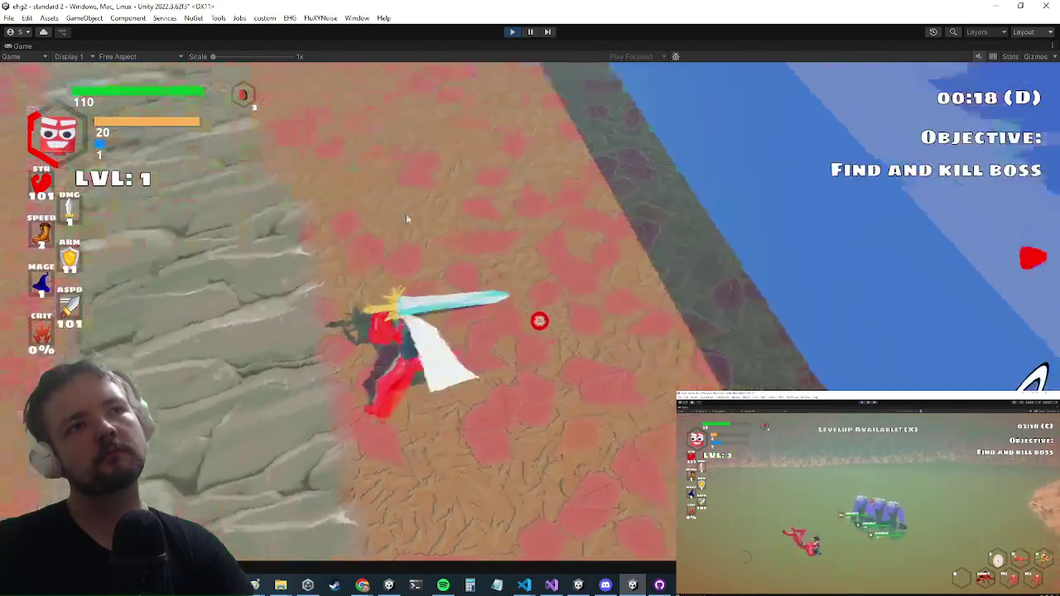
# Attack the enemies by the wall, including an explosive Q attack.
pyautogui.press('w')
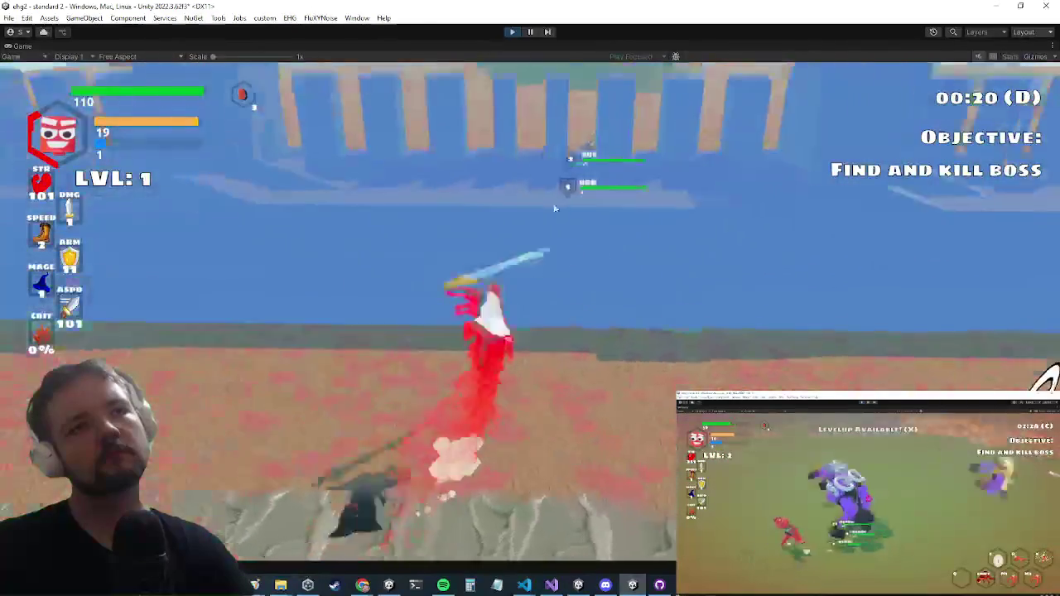
pyautogui.press('w')
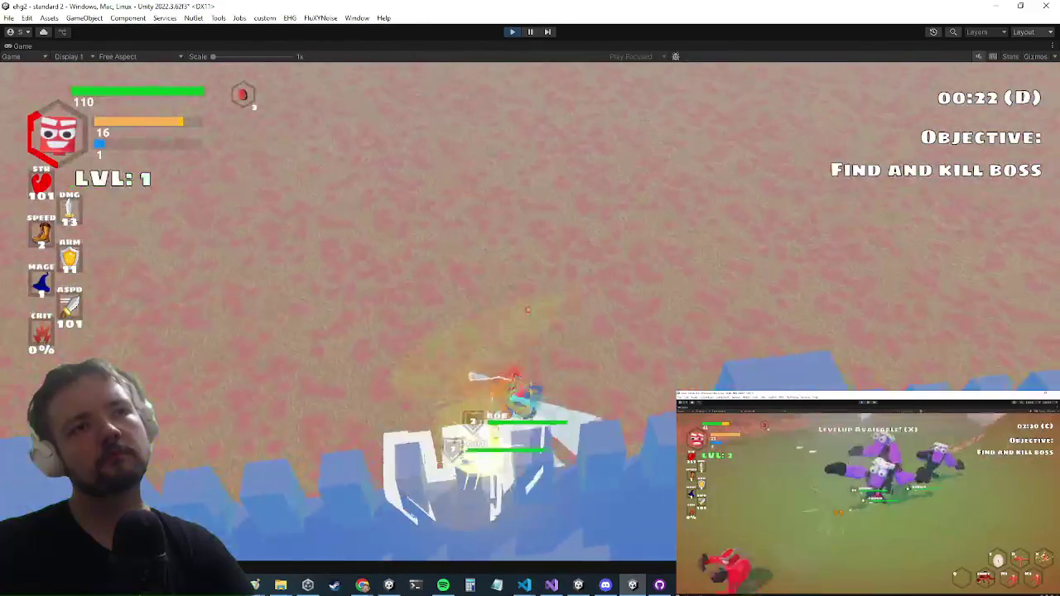
pyautogui.press('q')
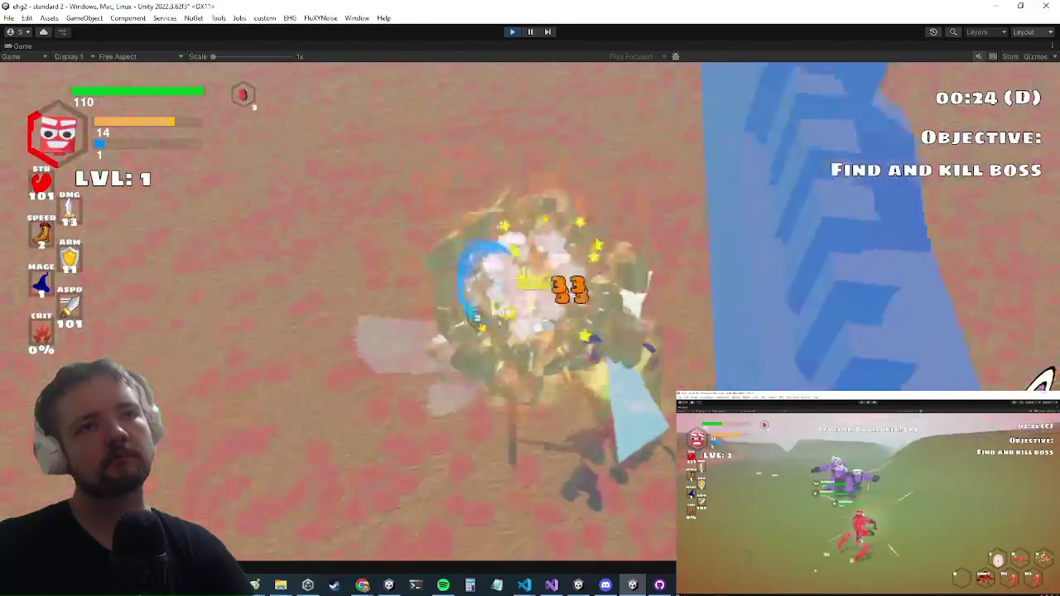
pyautogui.press('w')
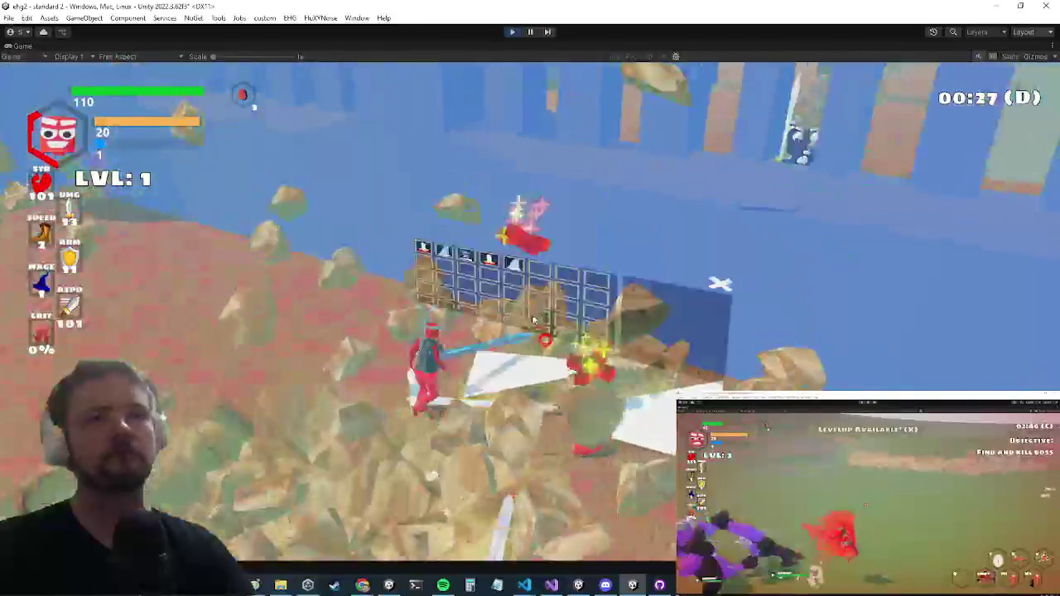
# Check the inventory, equipment panels and settings menu, then close them and resume fighting.
pyautogui.press('i')
pyautogui.press('i')
pyautogui.press('i')
pyautogui.press('i')
pyautogui.press('i')
pyautogui.press('i')
pyautogui.press('Escape')
pyautogui.press('Escape')
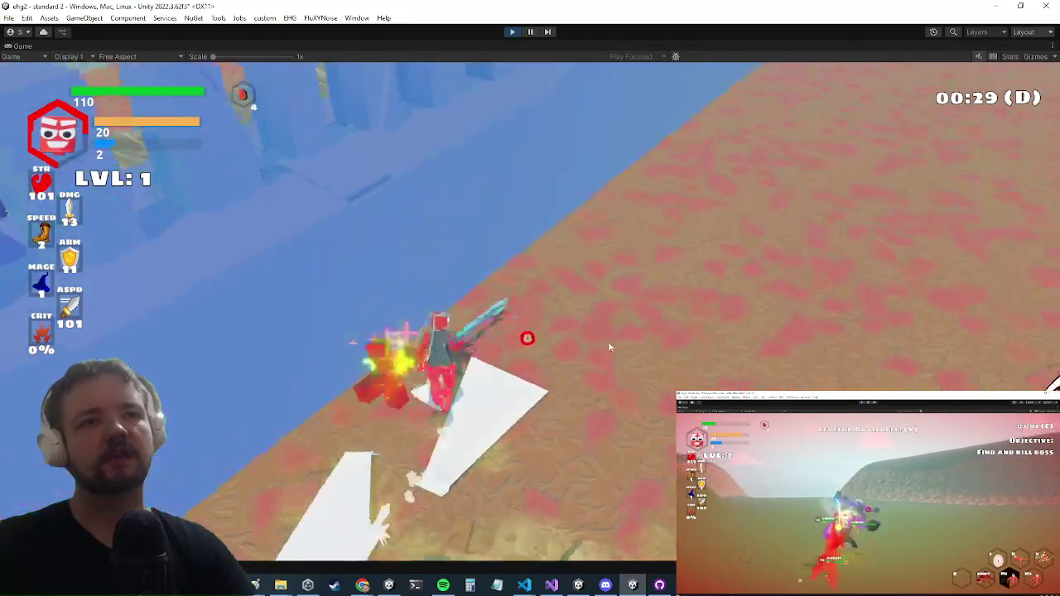
pyautogui.press('i')
pyautogui.press('i')
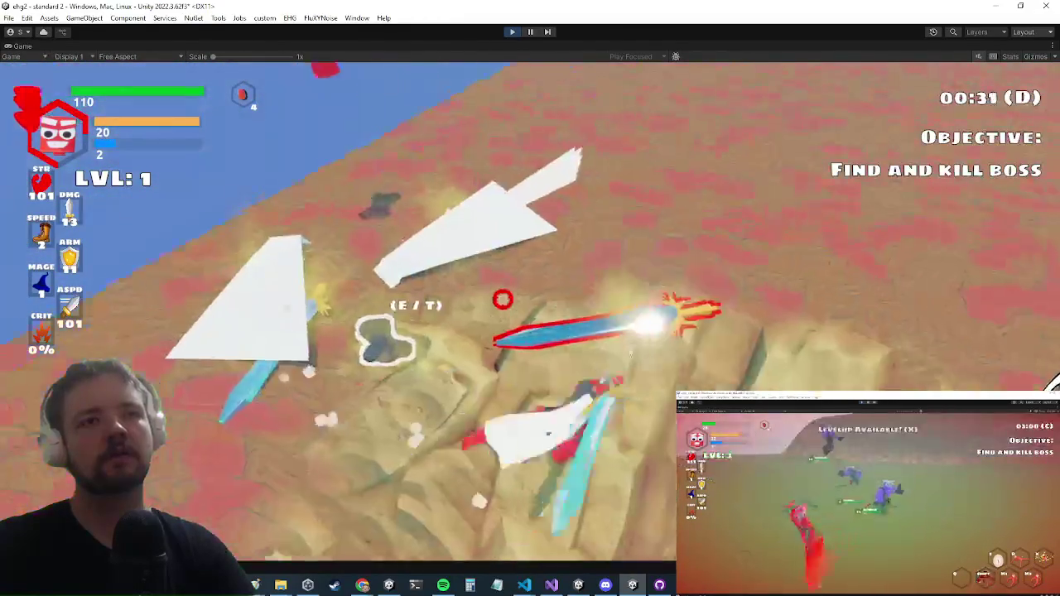
pyautogui.press('i')
pyautogui.press('i')
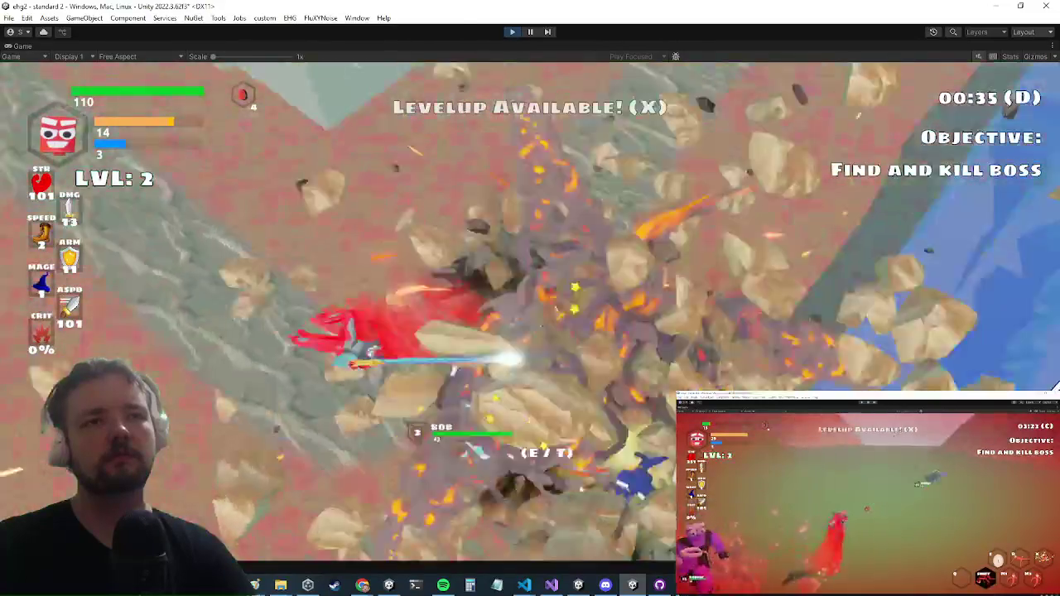
pyautogui.press('i')
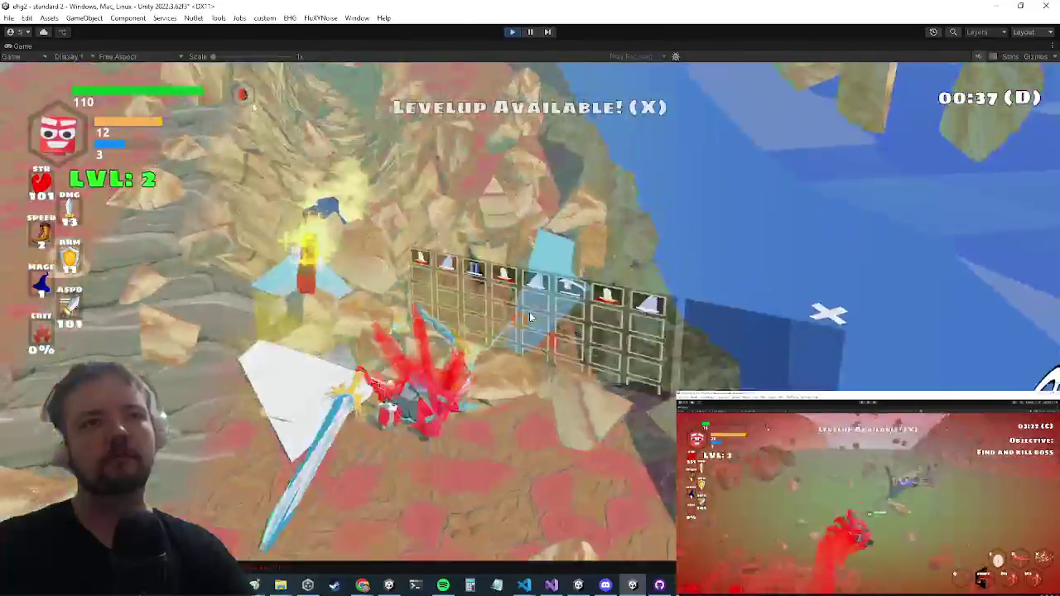
pyautogui.press('i')
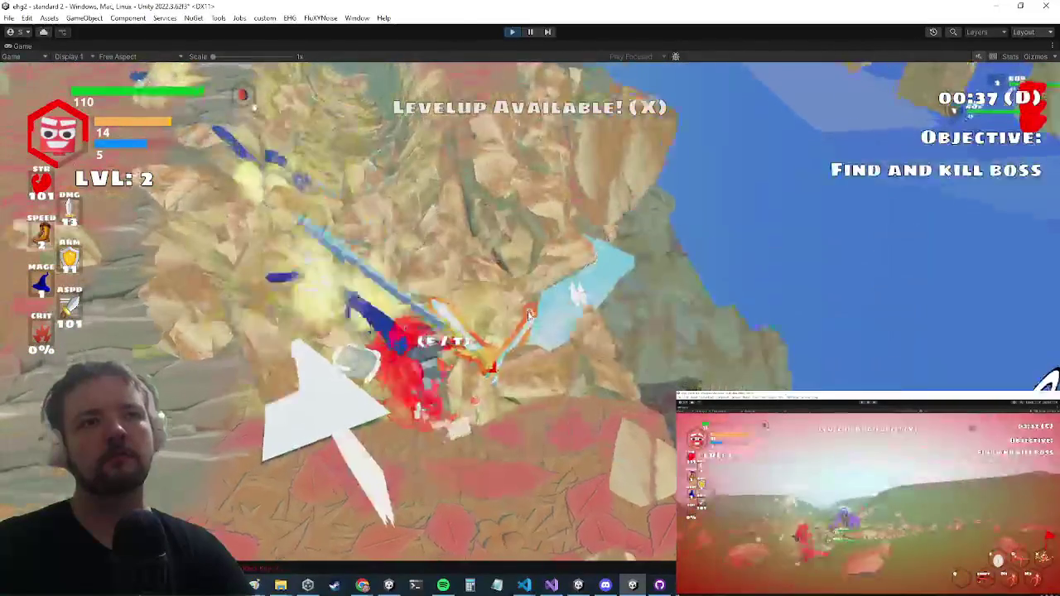
pyautogui.press('i')
pyautogui.press('i')
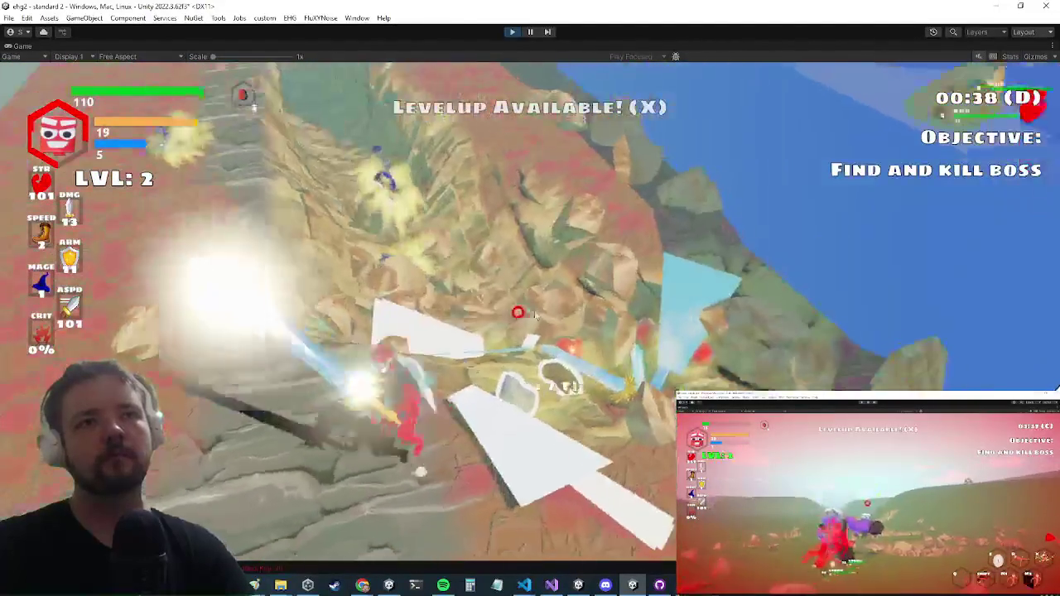
pyautogui.press('i')
pyautogui.press('i')
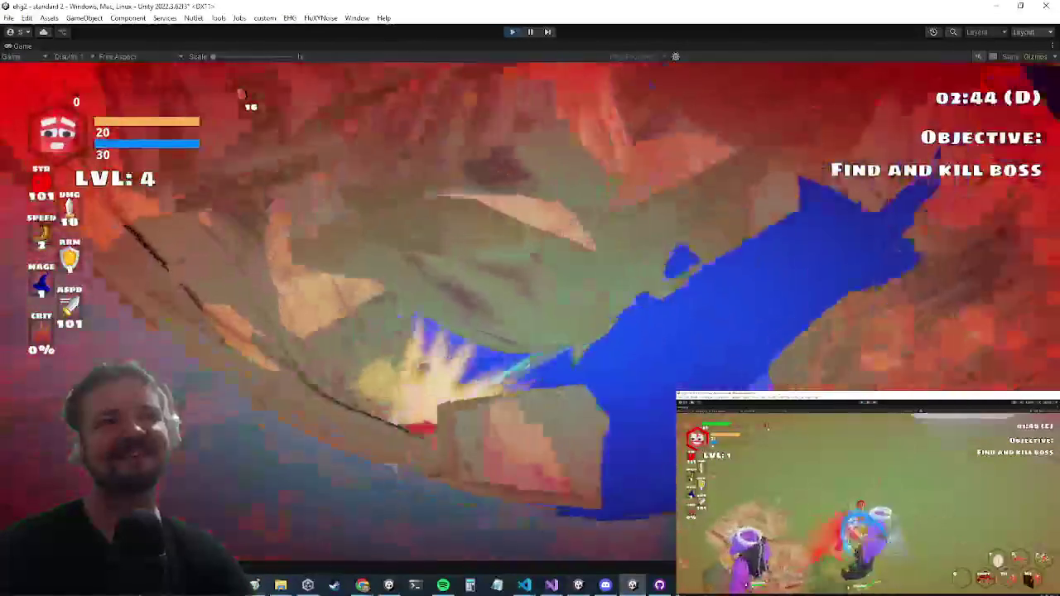
# Let the character die, reincarnate, then switch to UpgradeSystem.cs in Visual Studio.
pyautogui.hotkey('alt', 'Tab')
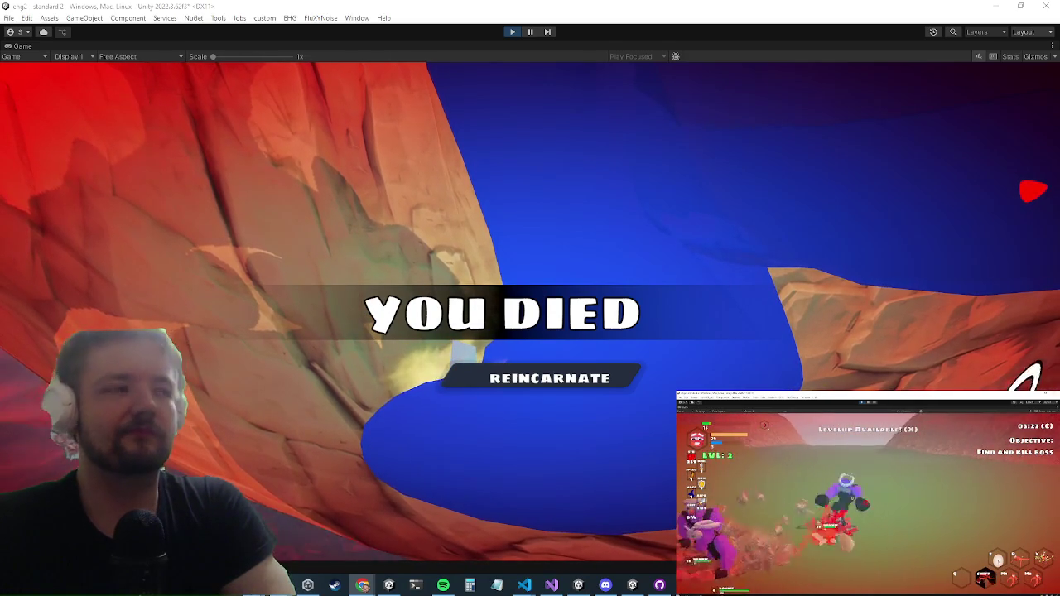
pyautogui.click(544, 387)
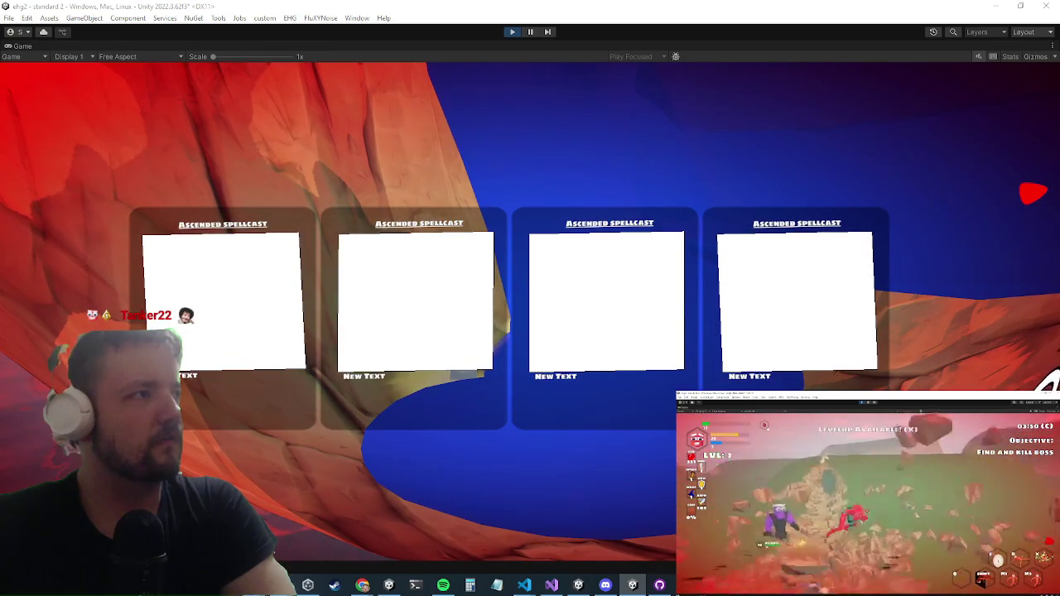
pyautogui.hotkey('alt', 'Tab')
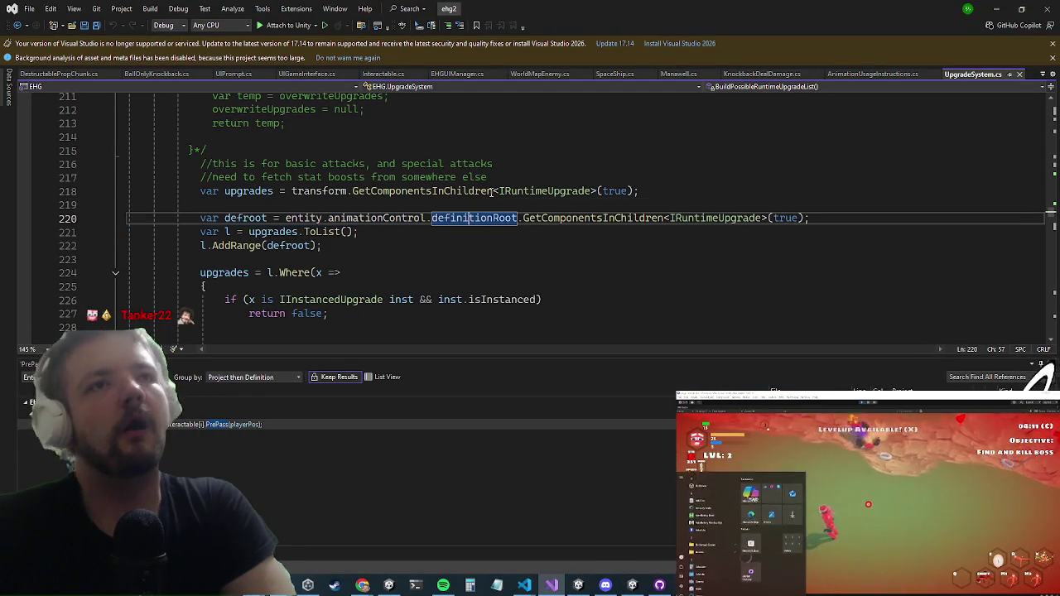
# Delete the 'if (entity.isDead) return null;' lines under definitionRoot, then minimize Visual Studio.
pyautogui.keyDown('ctrl'); pyautogui.click(476, 217); pyautogui.keyUp('ctrl')
pyautogui.scroll(-1, 413, 185)
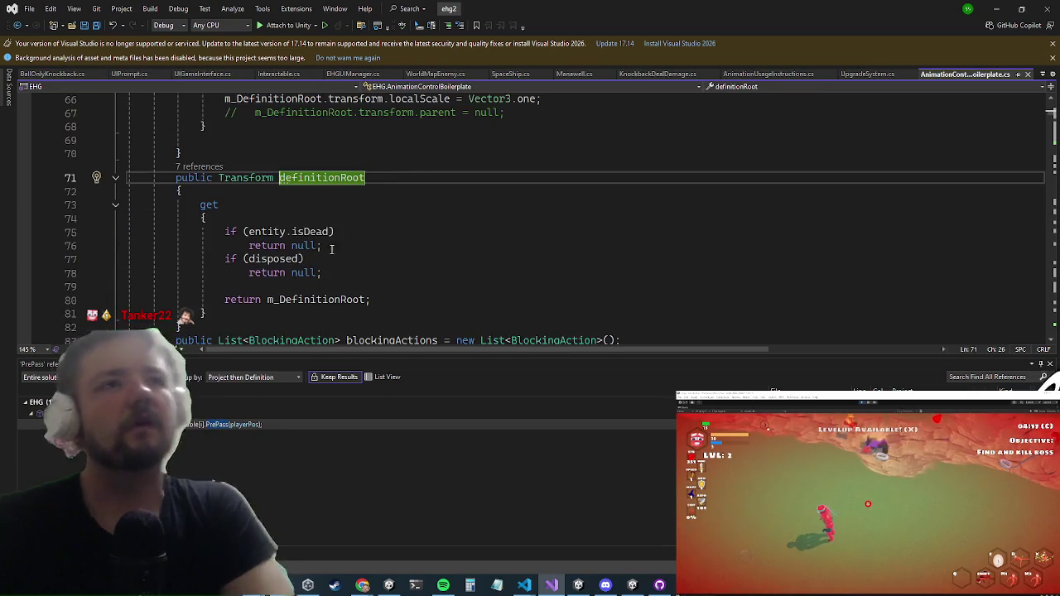
pyautogui.click(325, 245)
pyautogui.moveTo(326, 245); pyautogui.dragTo(224, 232)
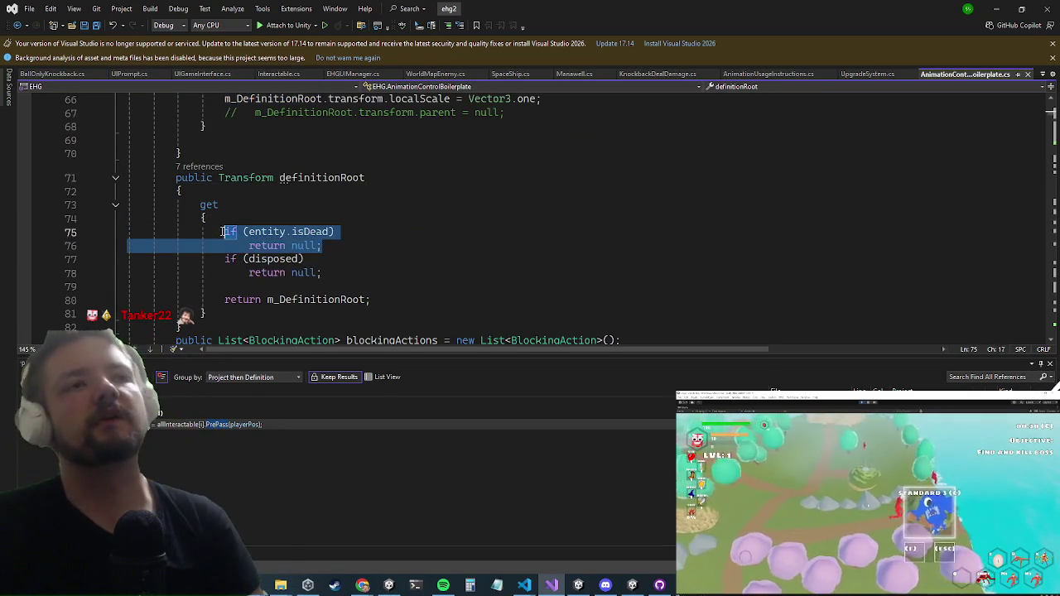
pyautogui.press('Delete')
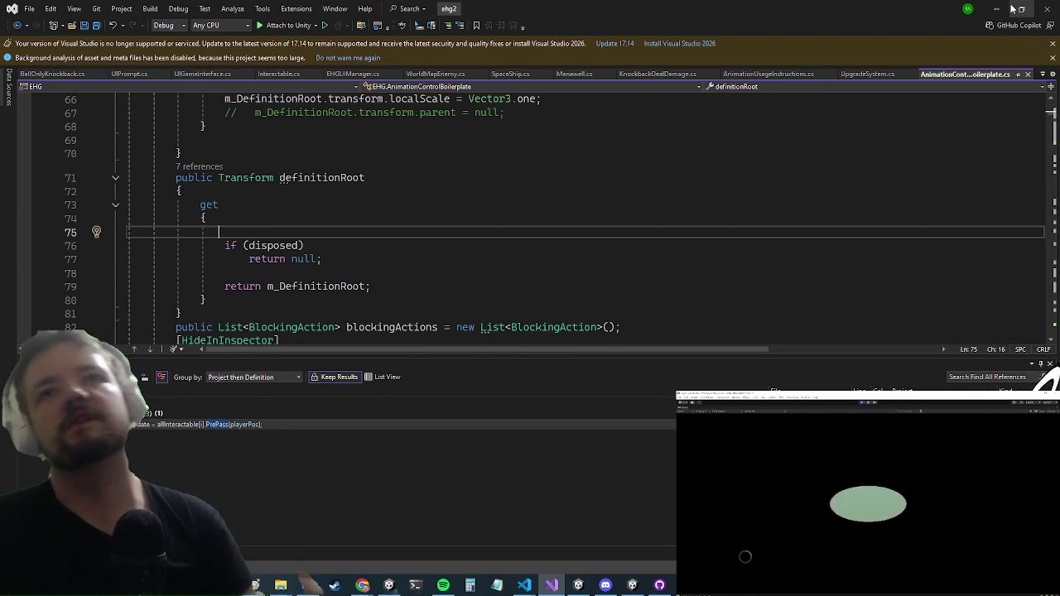
pyautogui.click(997, 9)
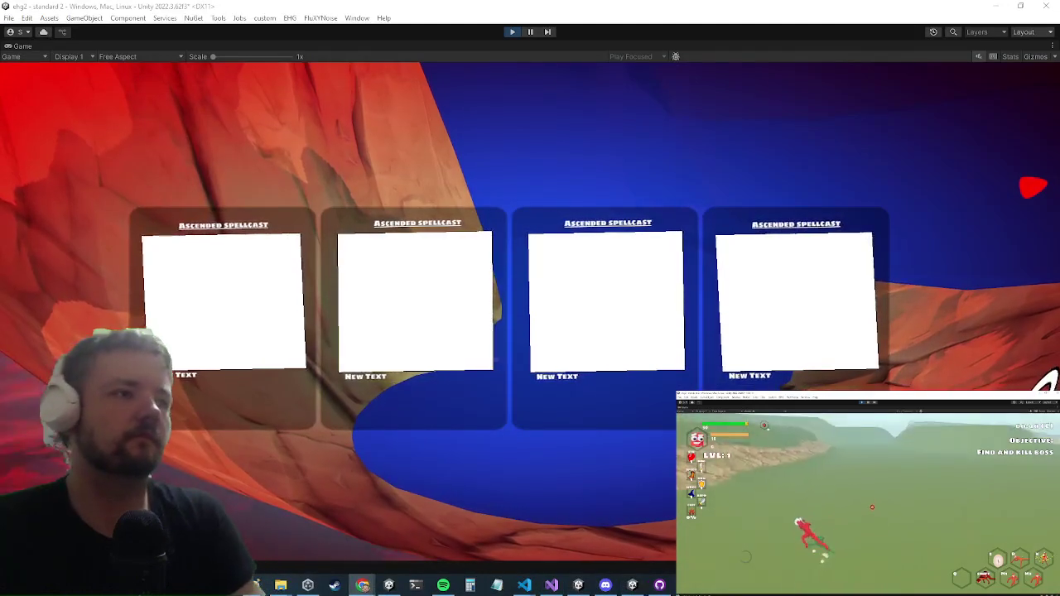
# Focus Unity so the edited script recompiles, then exit play mode with Ctrl+P.
pyautogui.click(513, 31)
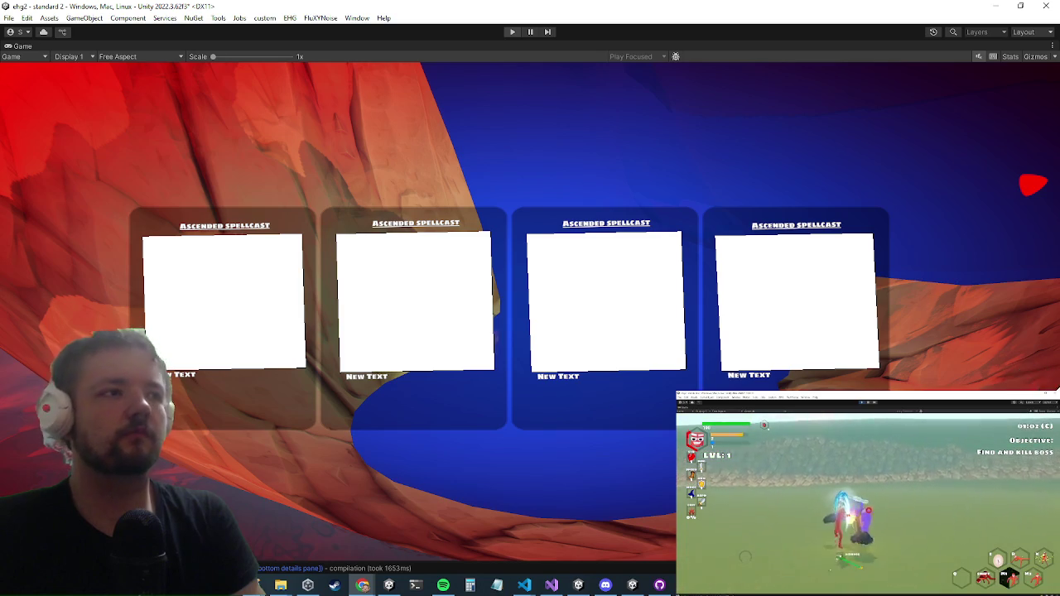
pyautogui.hotkey('ctrl', 'p')
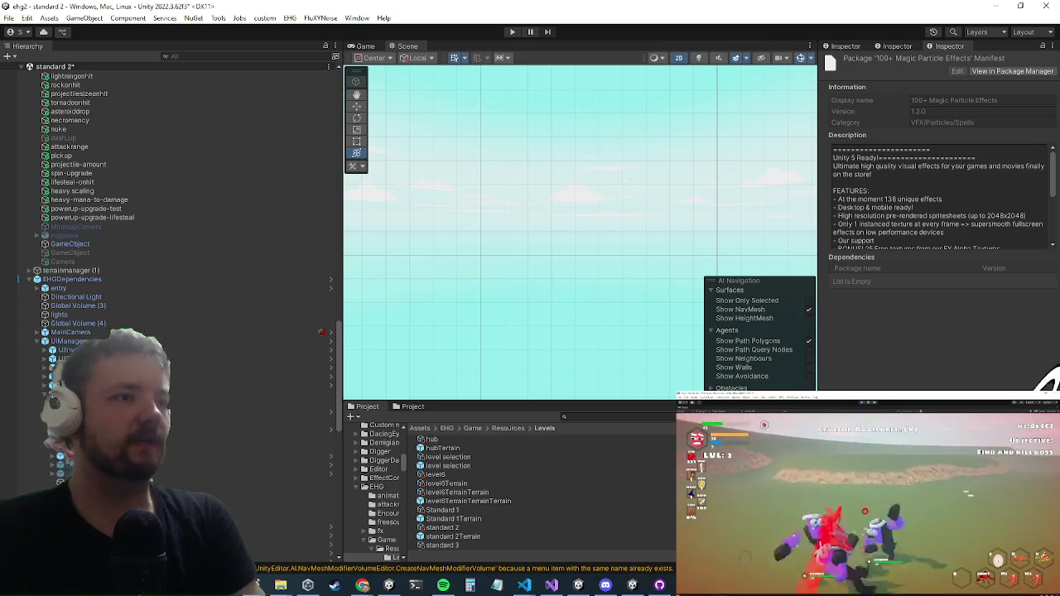
# Restart play mode and make the Game view fill the editor.
pyautogui.hotkey('ctrl', 'p')
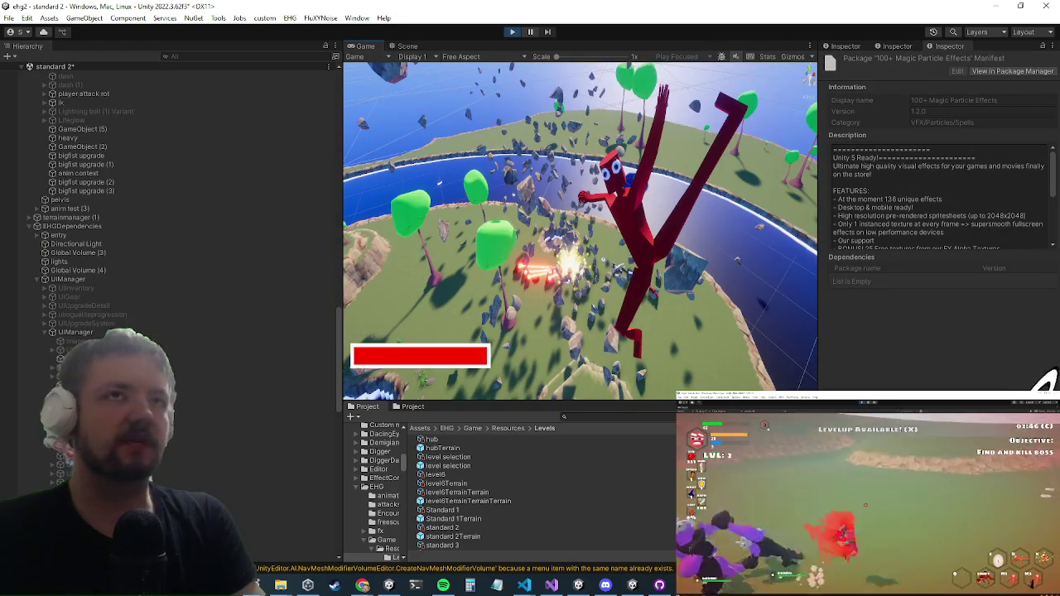
pyautogui.rightClick(365, 50)
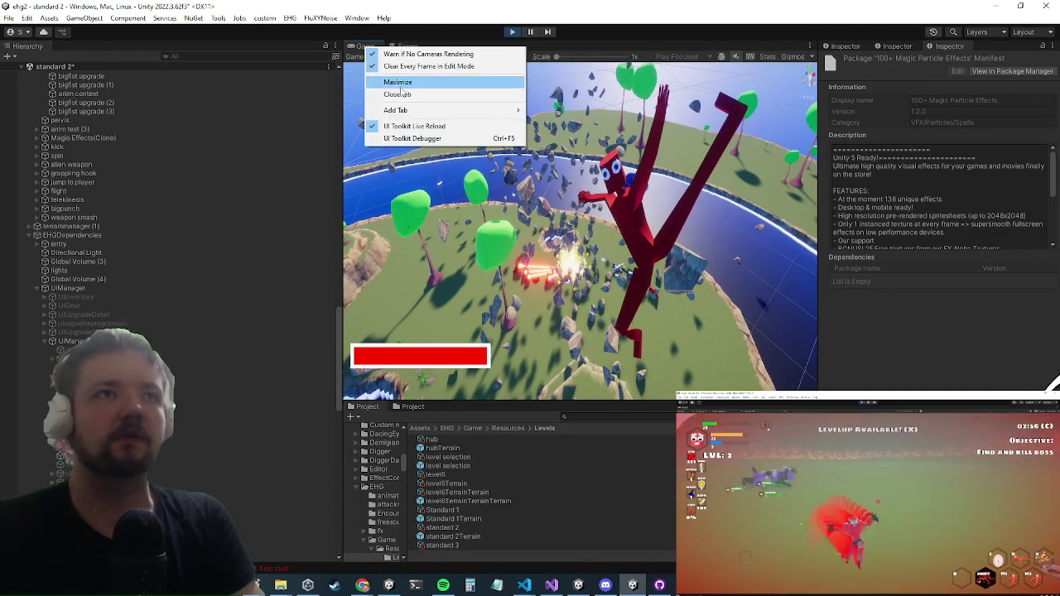
pyautogui.click(400, 83)
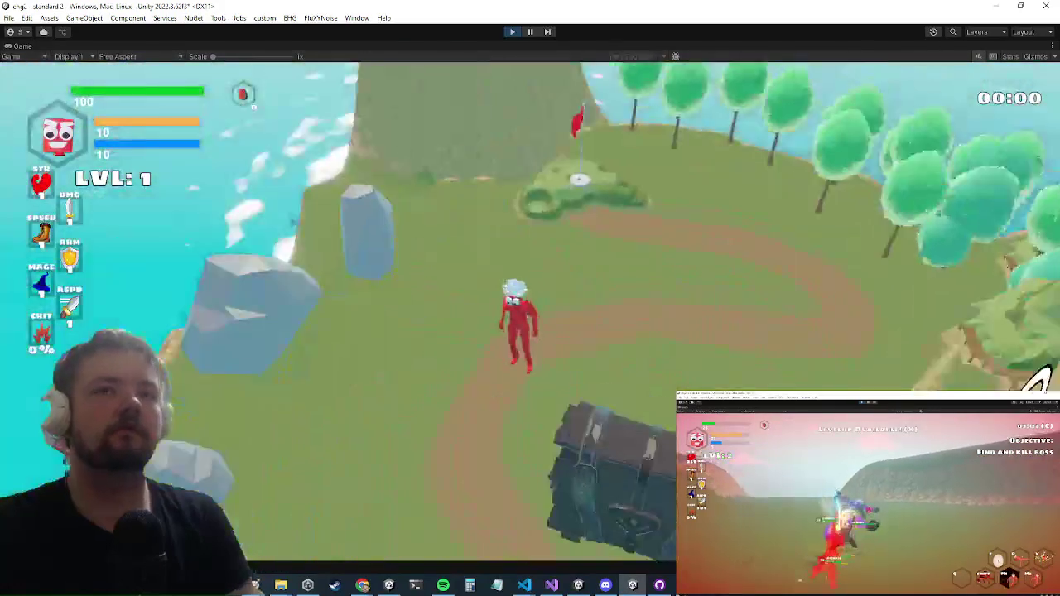
# Open the chest, equip the Magic Robes, and run on into the next area.
pyautogui.press('w')
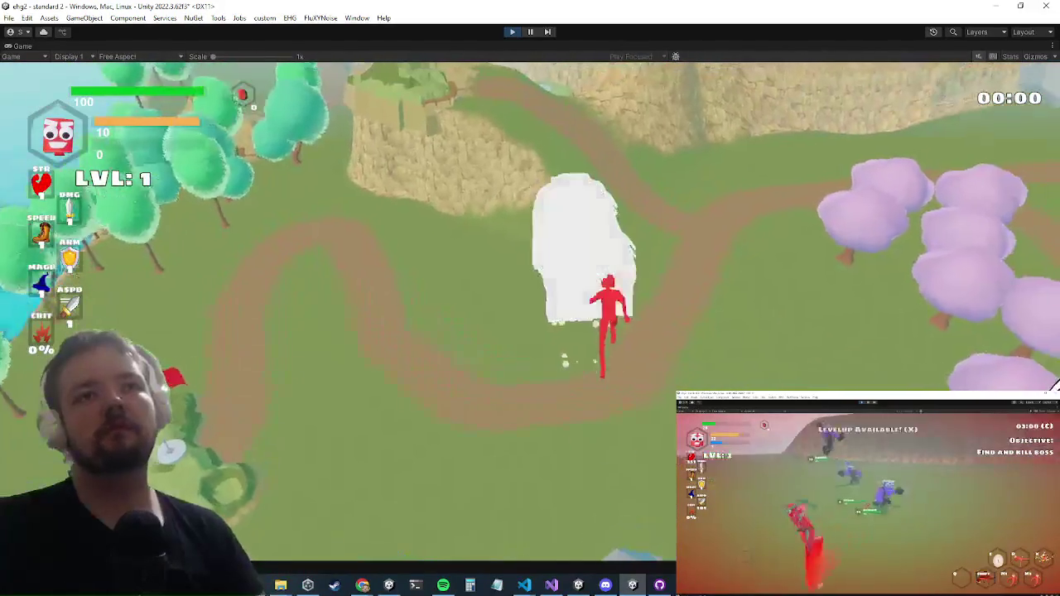
pyautogui.press('e')
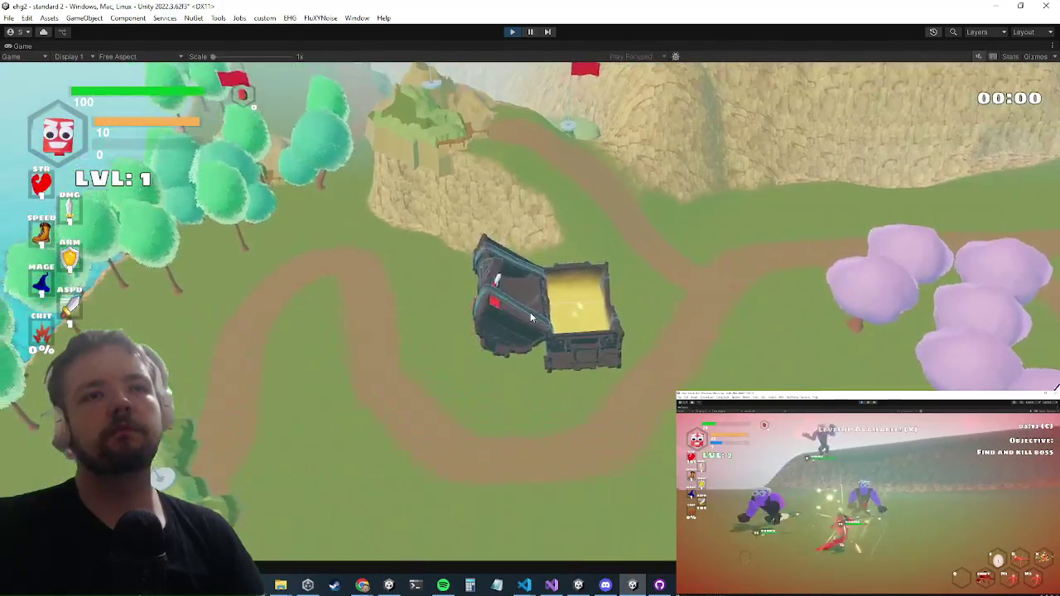
pyautogui.press('i')
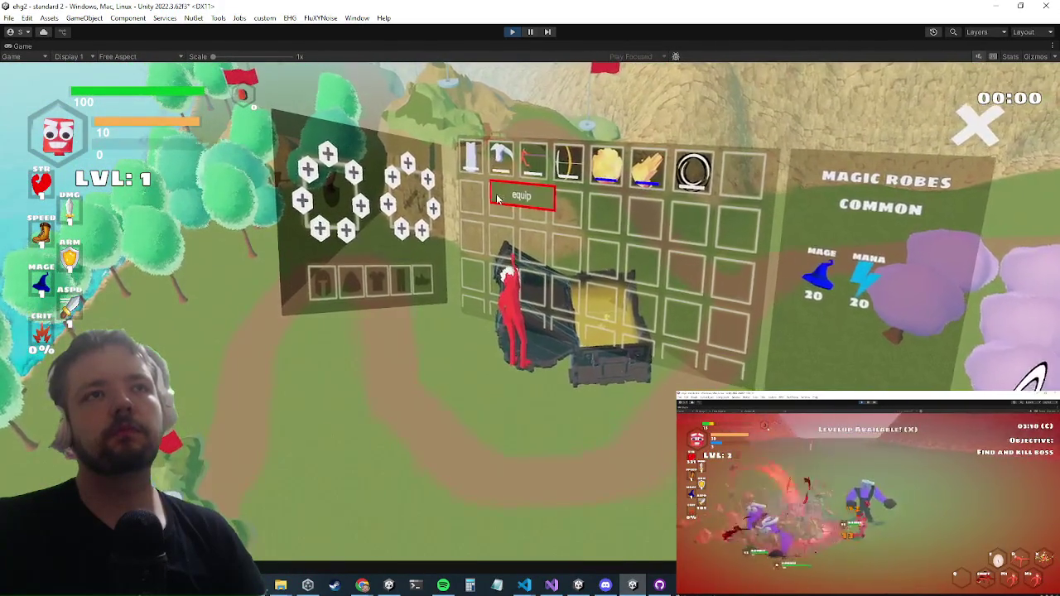
pyautogui.click(497, 199)
pyautogui.press('i')
pyautogui.press('a')
pyautogui.press('e')
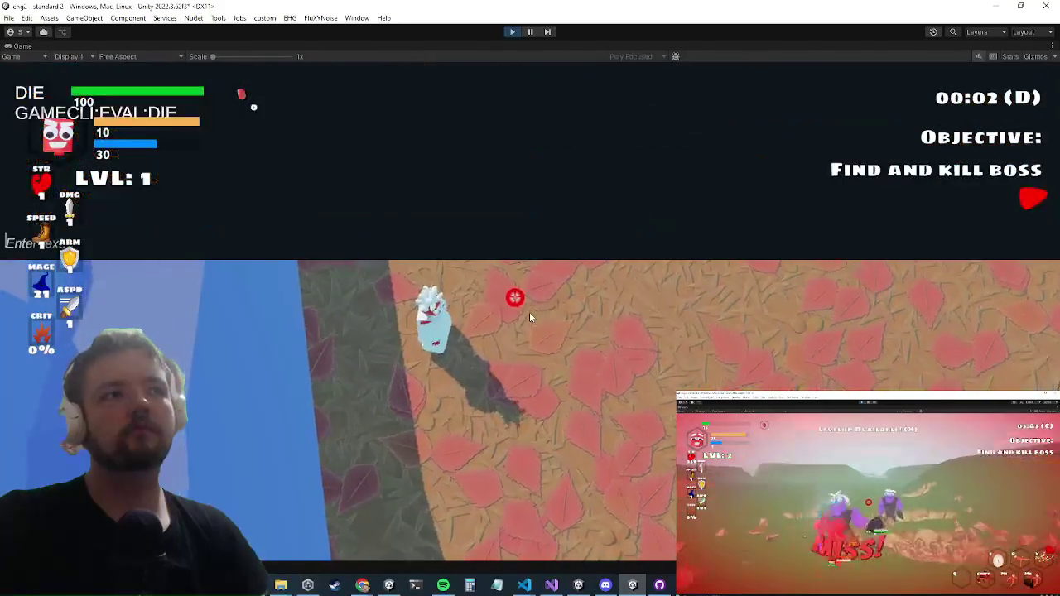
# Kill the character with the debug console's die command, then reincarnate with the Find Items perk.
pyautogui.write('die')
pyautogui.press('Return')
pyautogui.write('die')
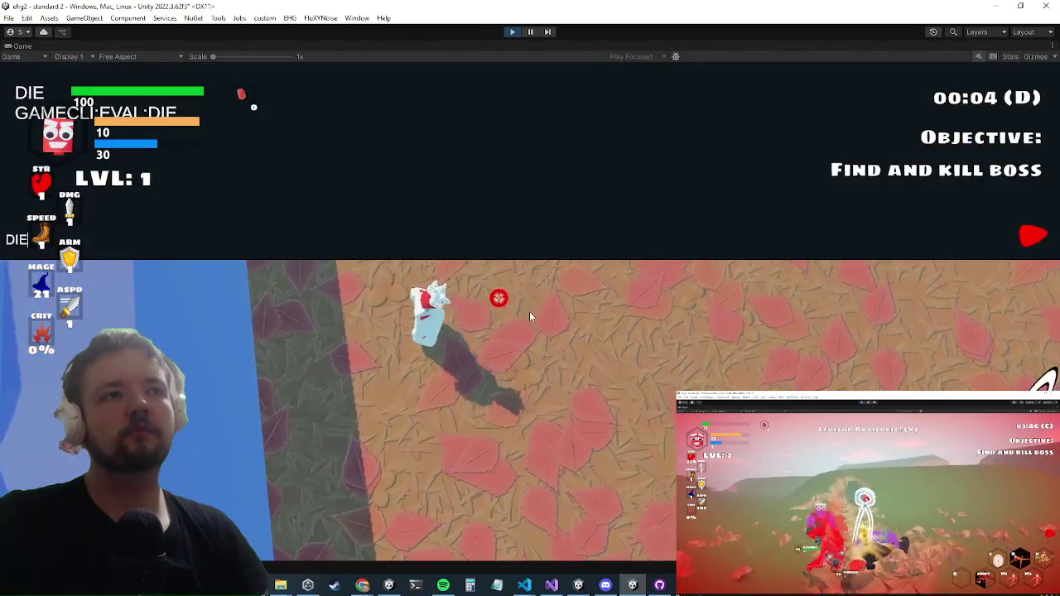
pyautogui.press('Return')
pyautogui.write('die')
pyautogui.press('Return')
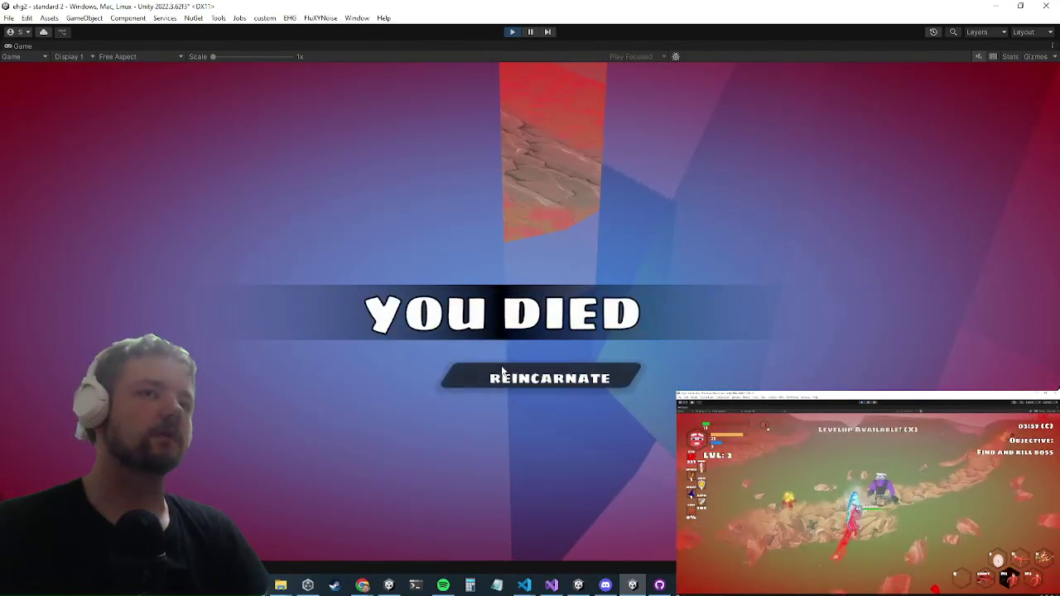
pyautogui.click(498, 373)
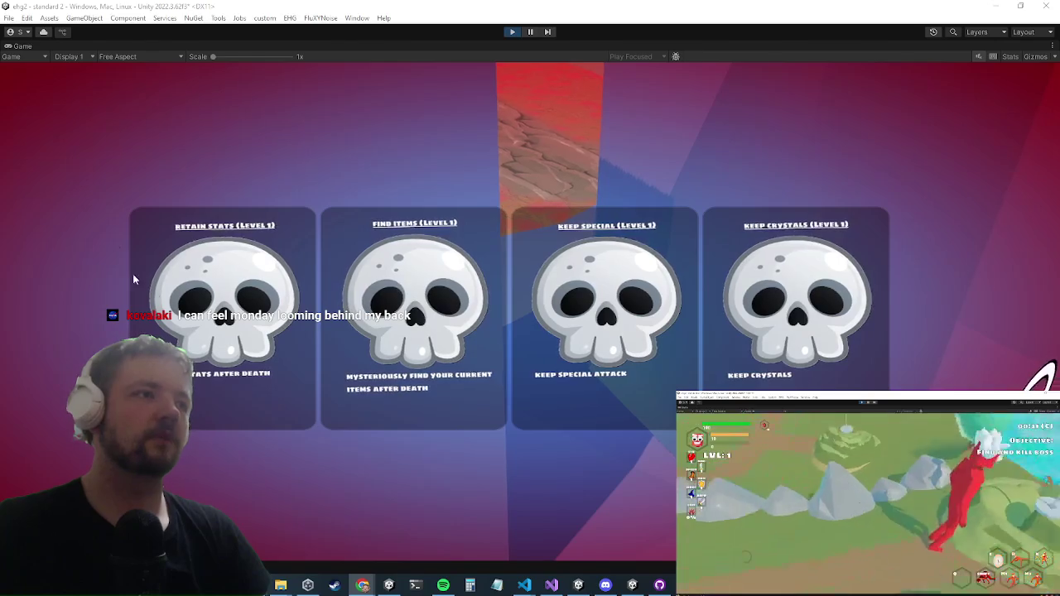
pyautogui.click(381, 340)
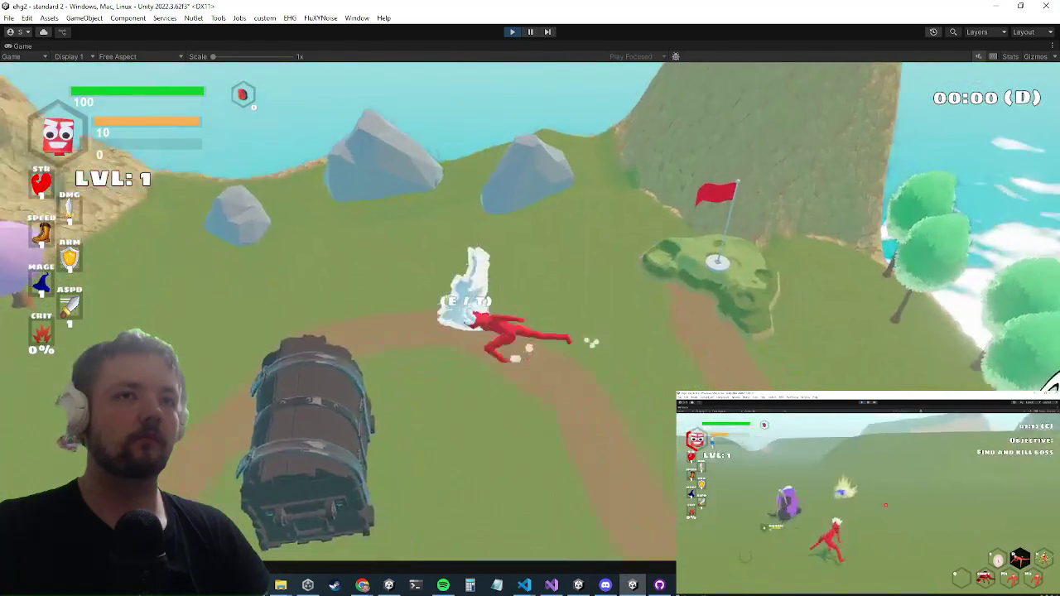
# Equip the found robe and pants from the inventory.
pyautogui.press('Tab')
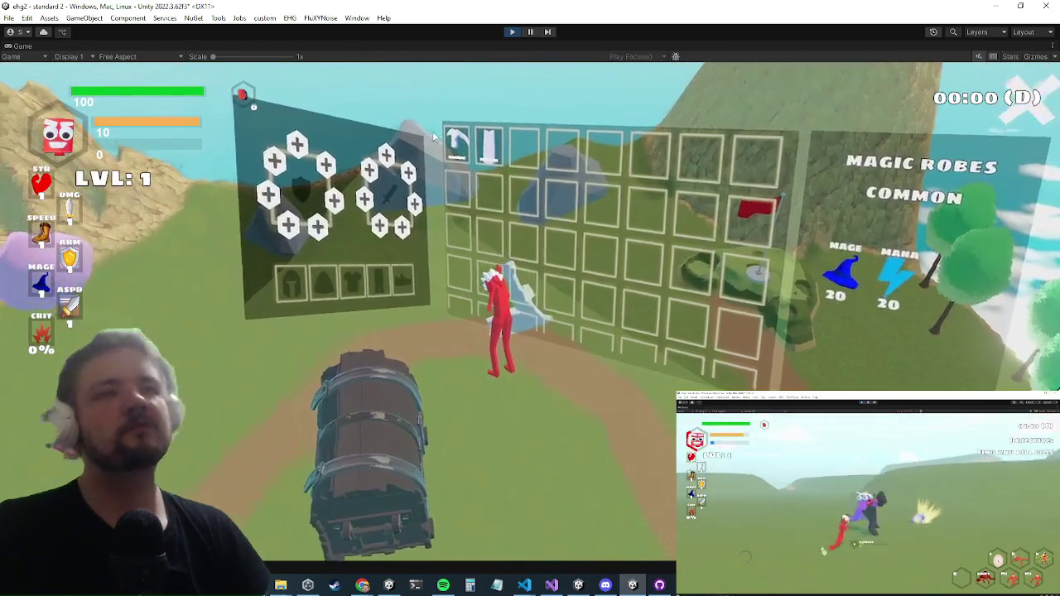
pyautogui.click(465, 149)
pyautogui.click(487, 185)
pyautogui.click(476, 170)
pyautogui.click(485, 188)
pyautogui.press('Tab')
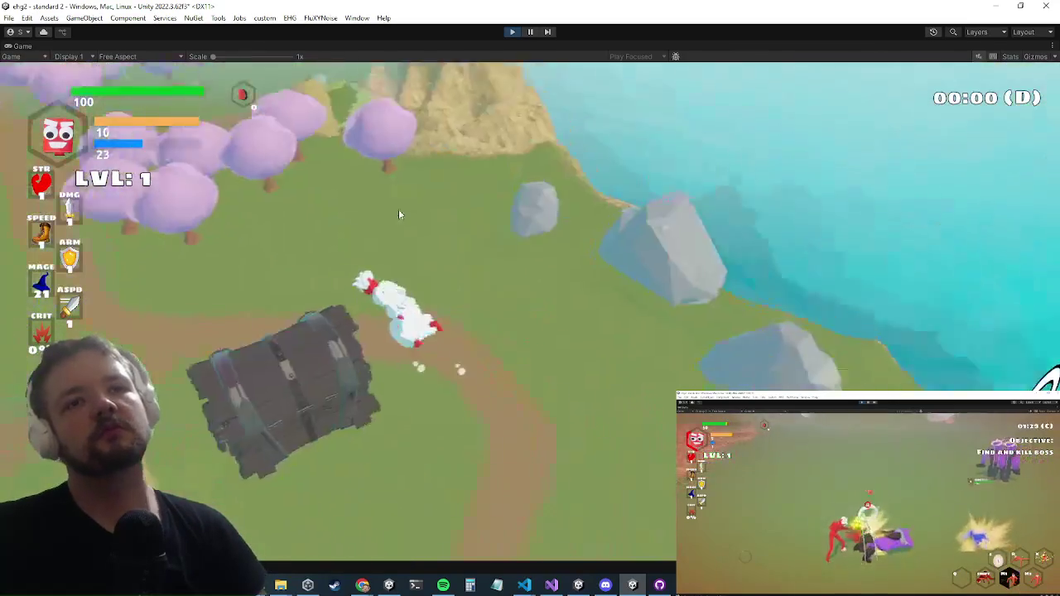
# Run past the pink trees and through the beacon, then attack the boss with the sword.
pyautogui.press('w')
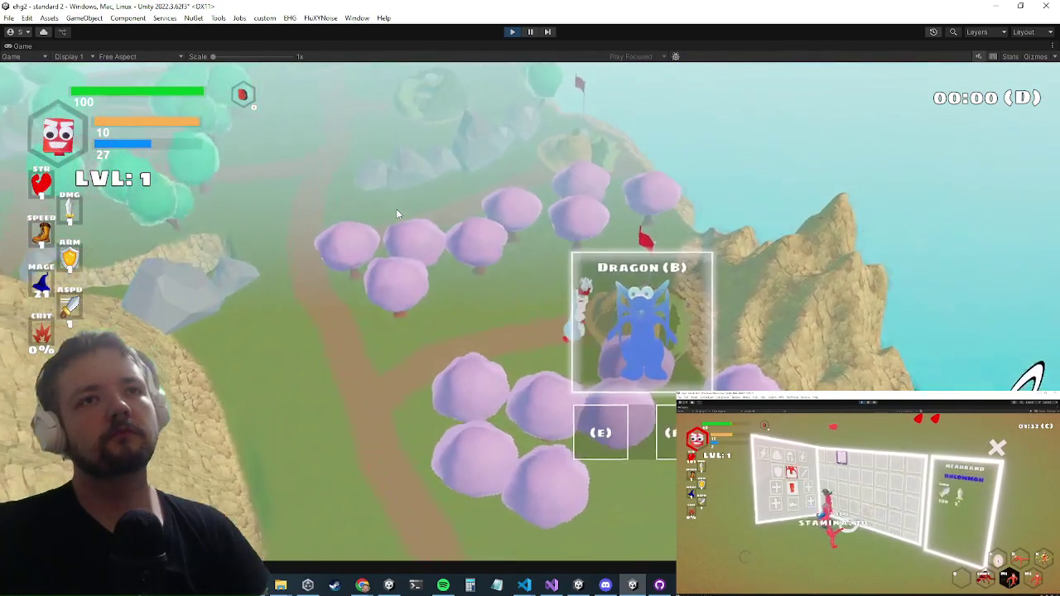
pyautogui.press('e')
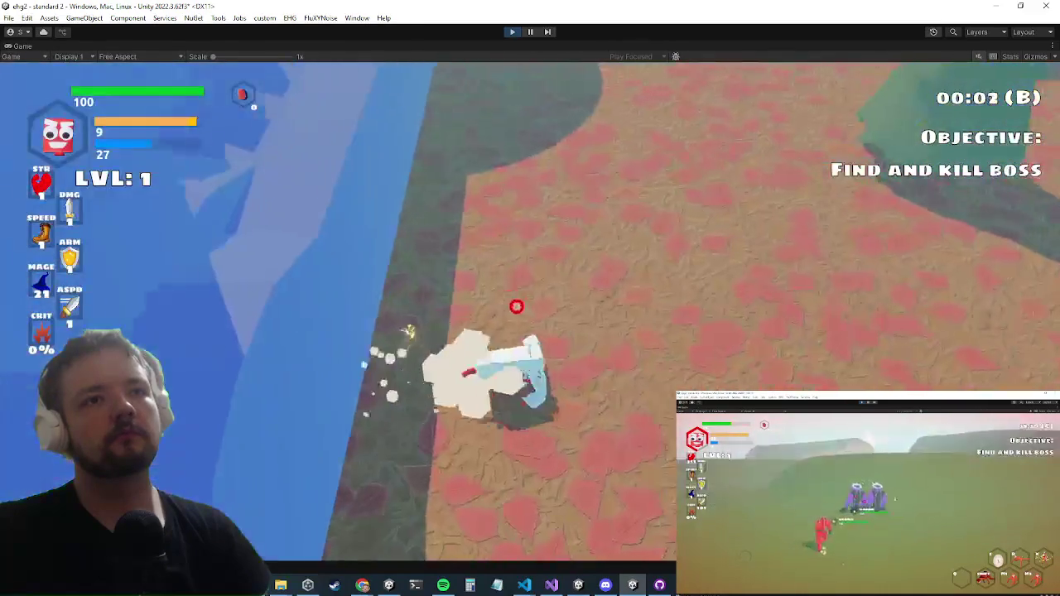
pyautogui.press('w')
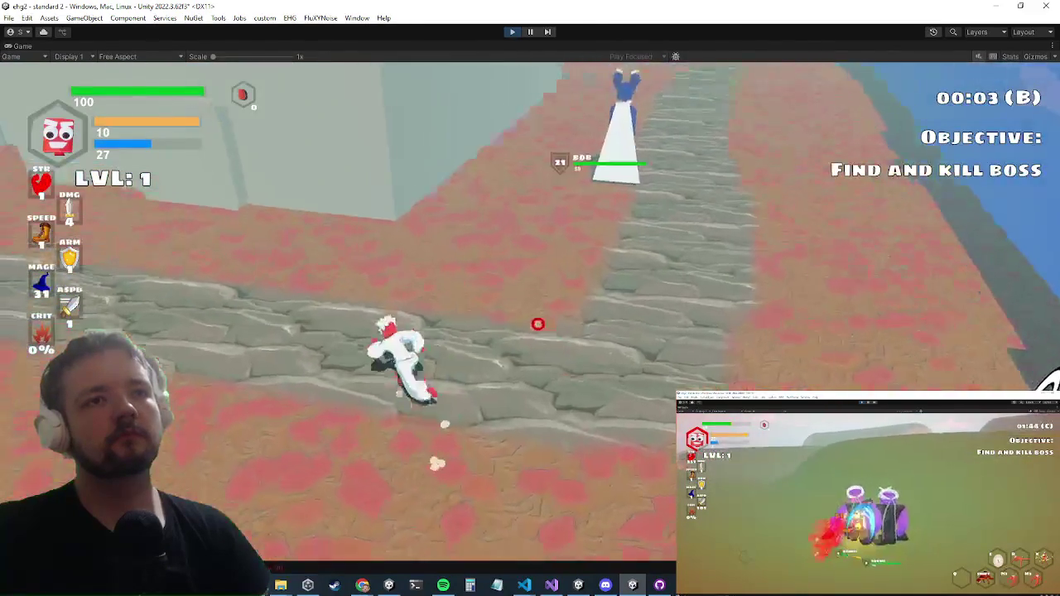
pyautogui.press('w')
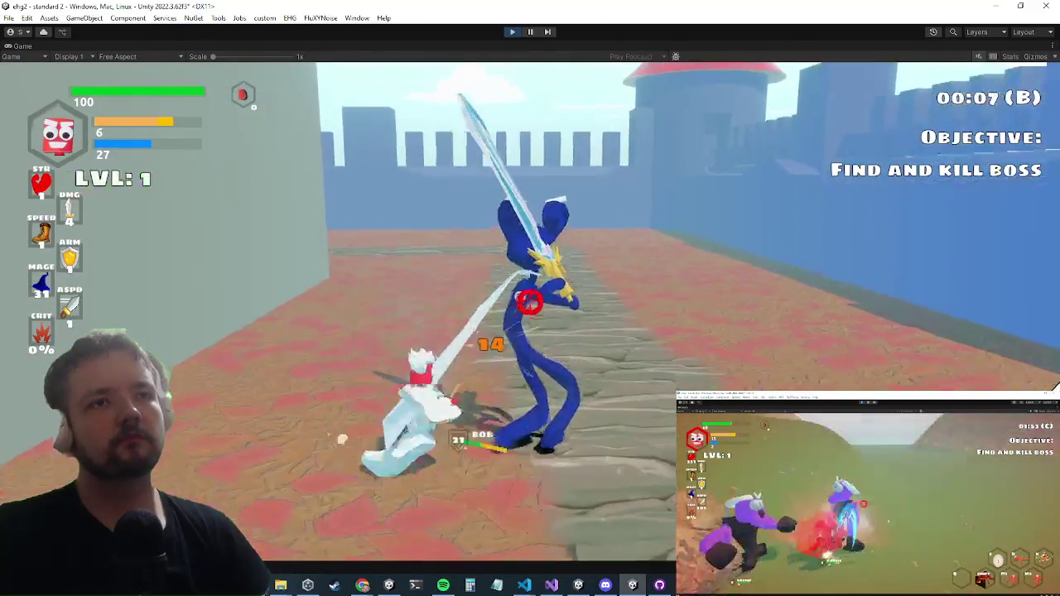
pyautogui.click(518, 313)
pyautogui.click(520, 312)
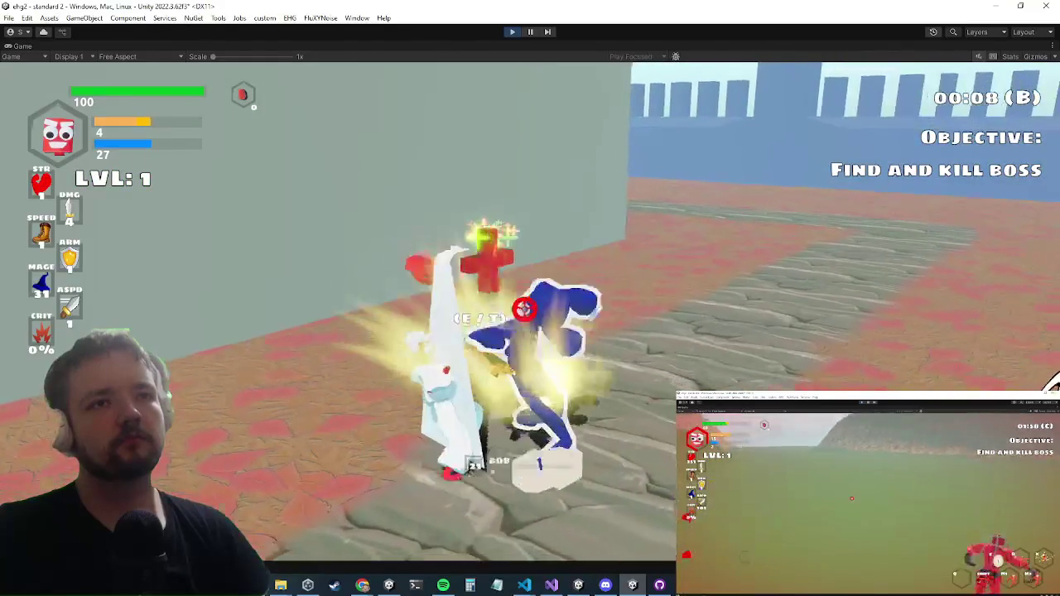
# After levelling up, equip the second-slot item and keep attacking the boss.
pyautogui.press('Tab')
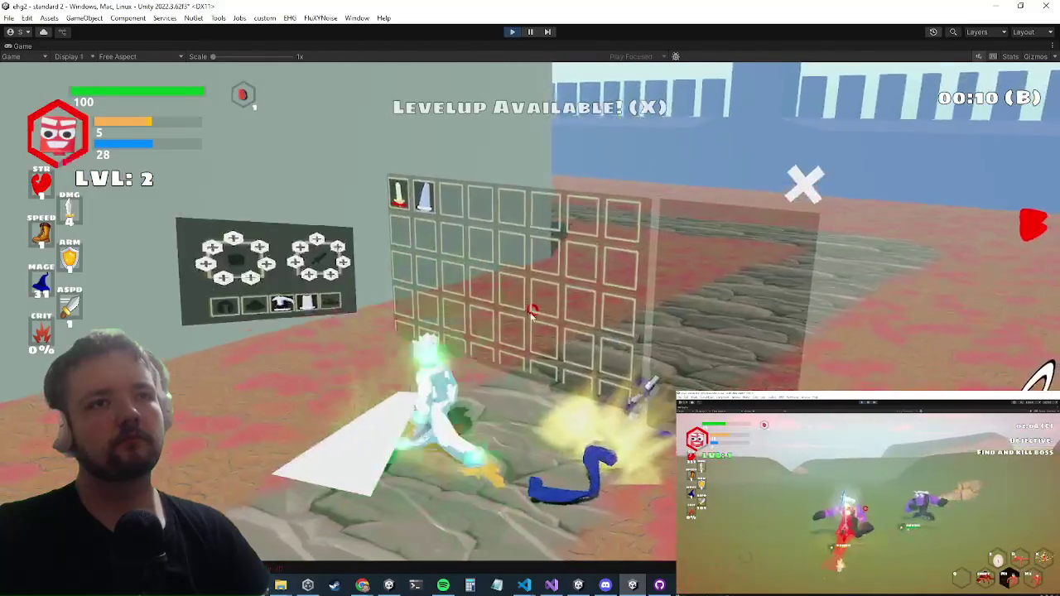
pyautogui.click(409, 212)
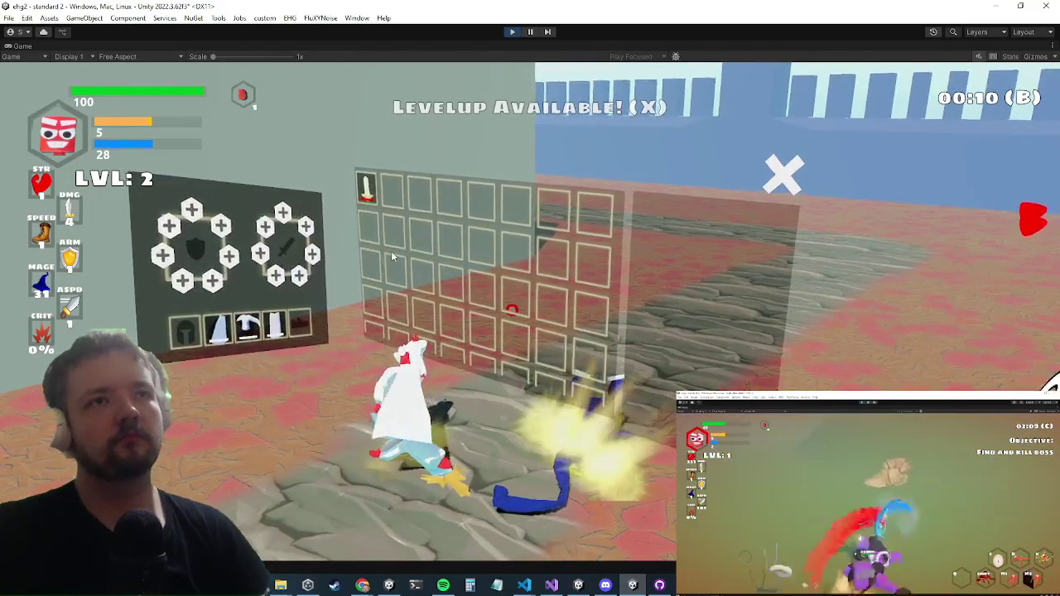
pyautogui.press('Tab')
pyautogui.click(548, 310)
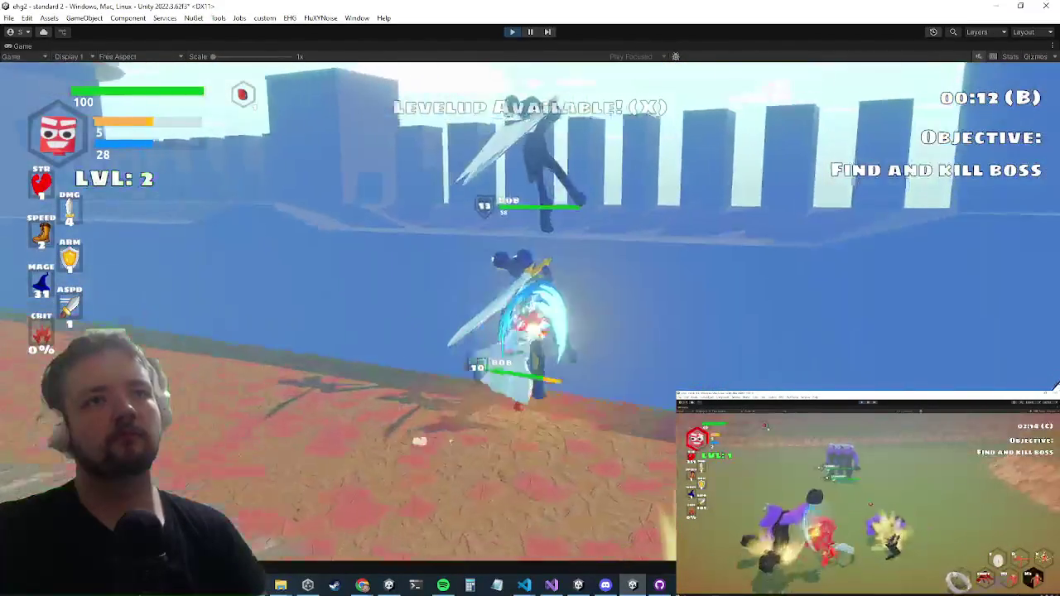
pyautogui.click(530, 310)
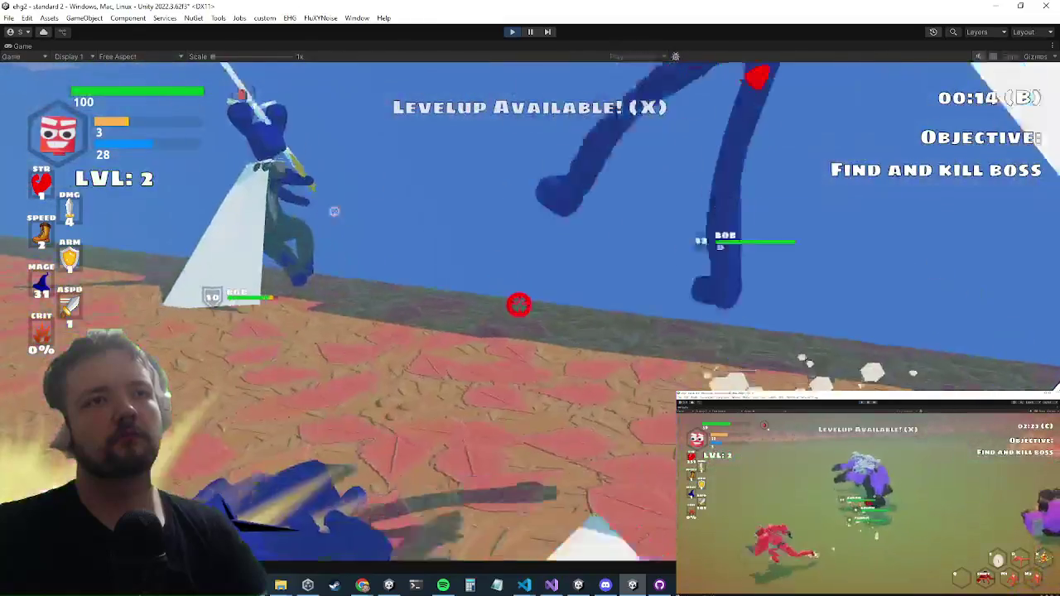
pyautogui.click(519, 304)
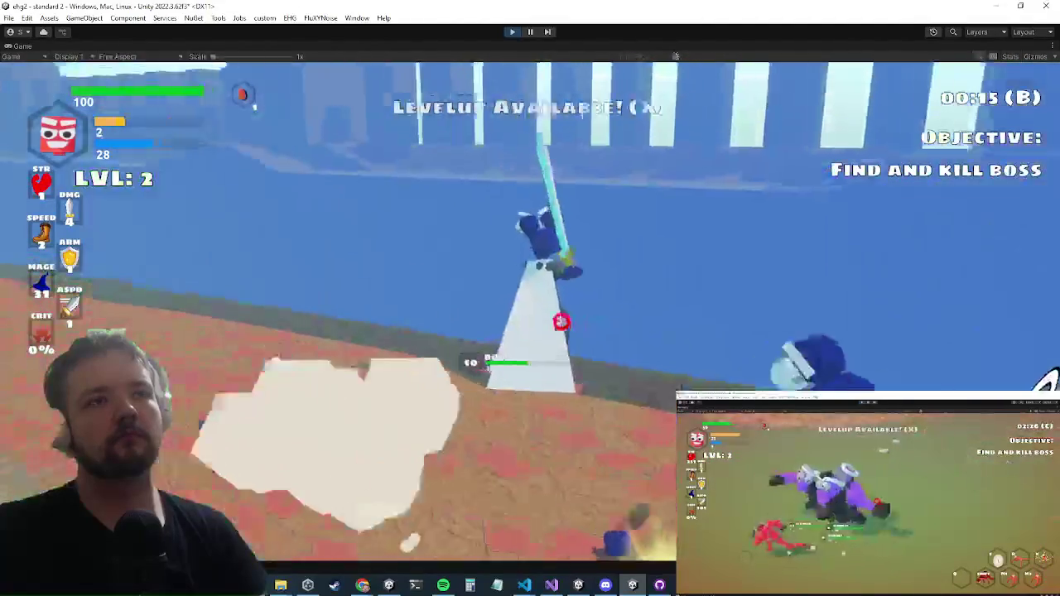
# Fight the BOB and blue enemies nearby with repeated sword slashes.
pyautogui.click(531, 297)
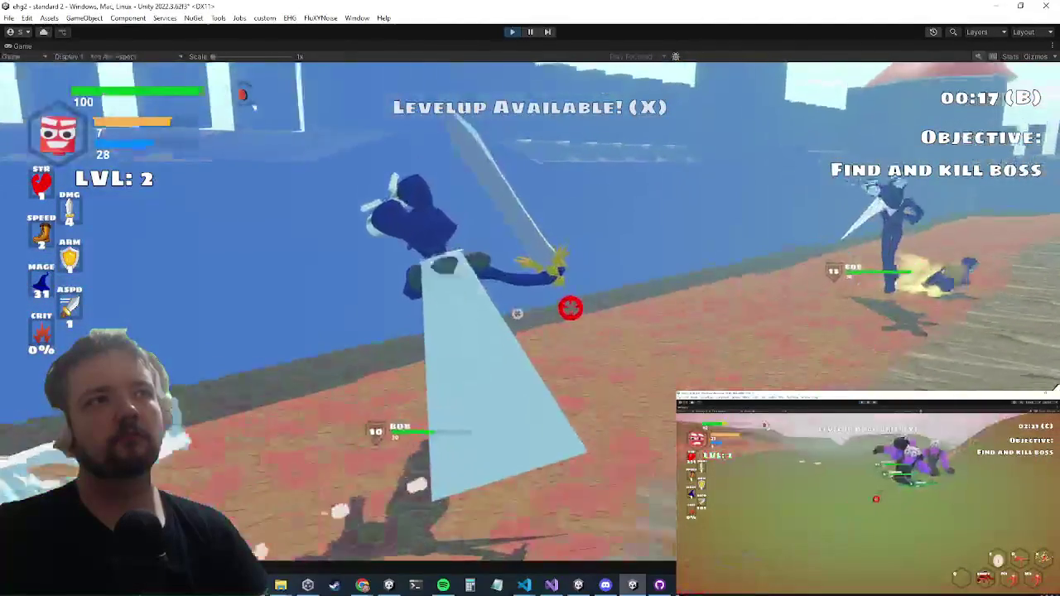
pyautogui.click(530, 308)
pyautogui.click(530, 313)
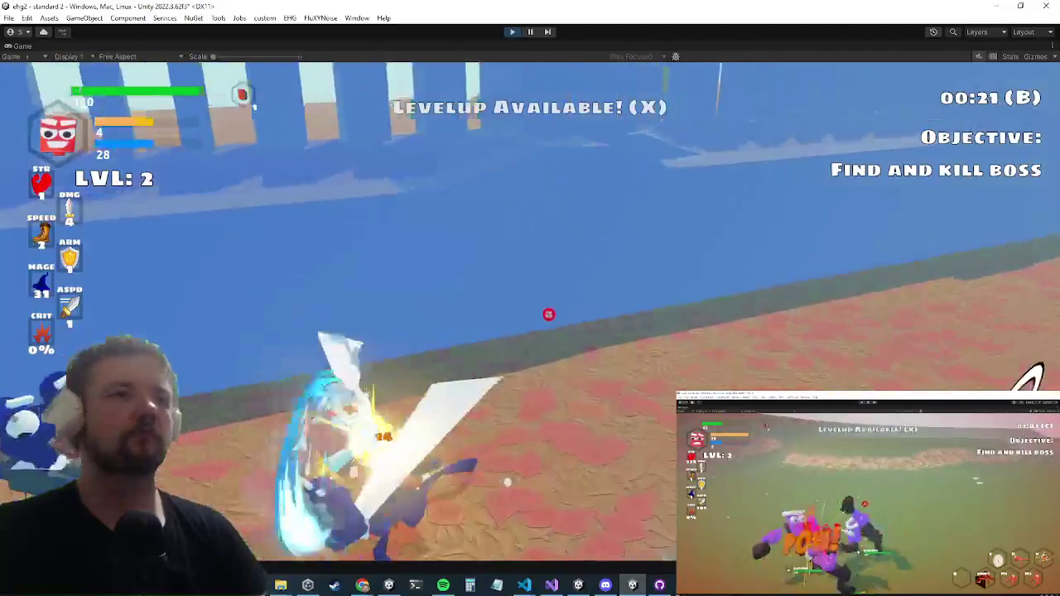
pyautogui.click(532, 308)
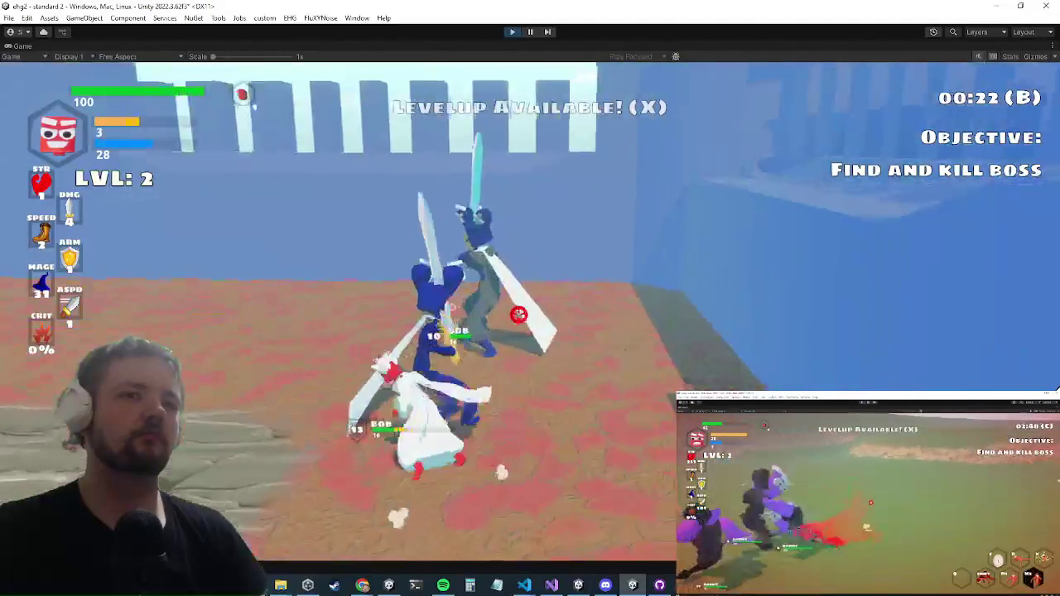
pyautogui.click(516, 314)
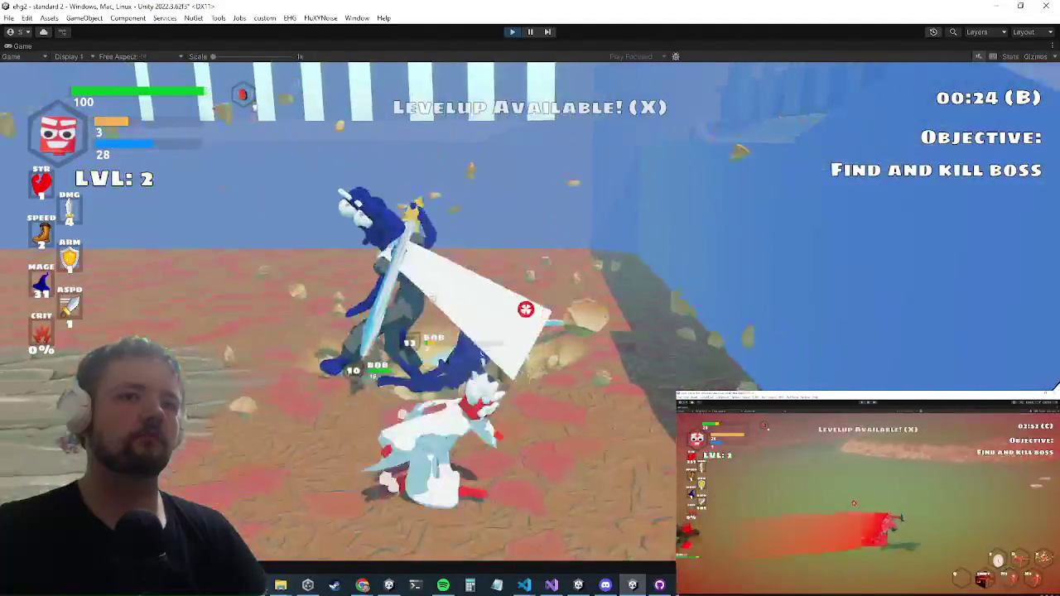
pyautogui.click(526, 307)
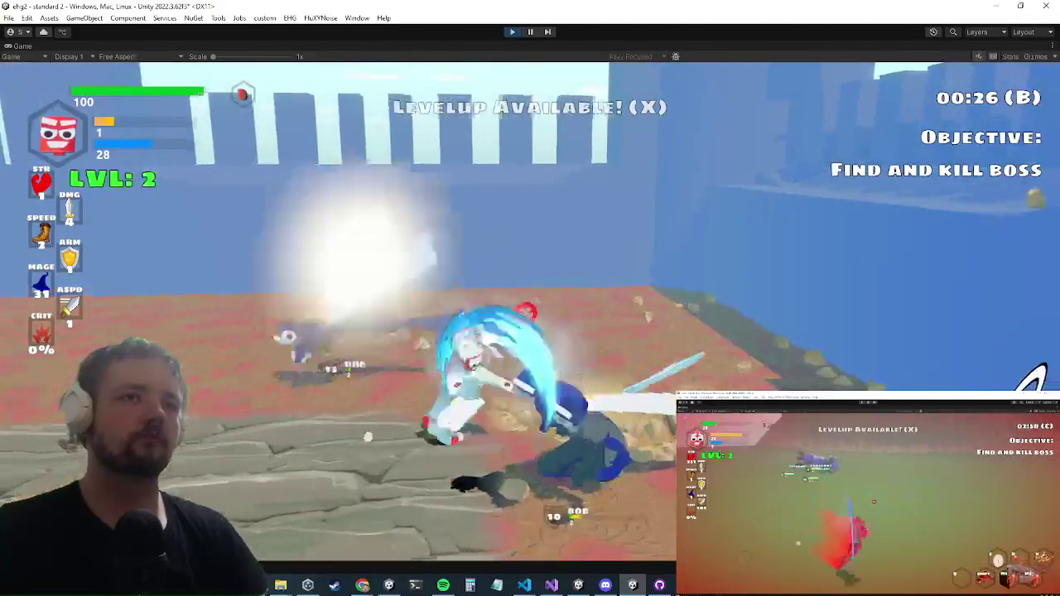
pyautogui.click(528, 312)
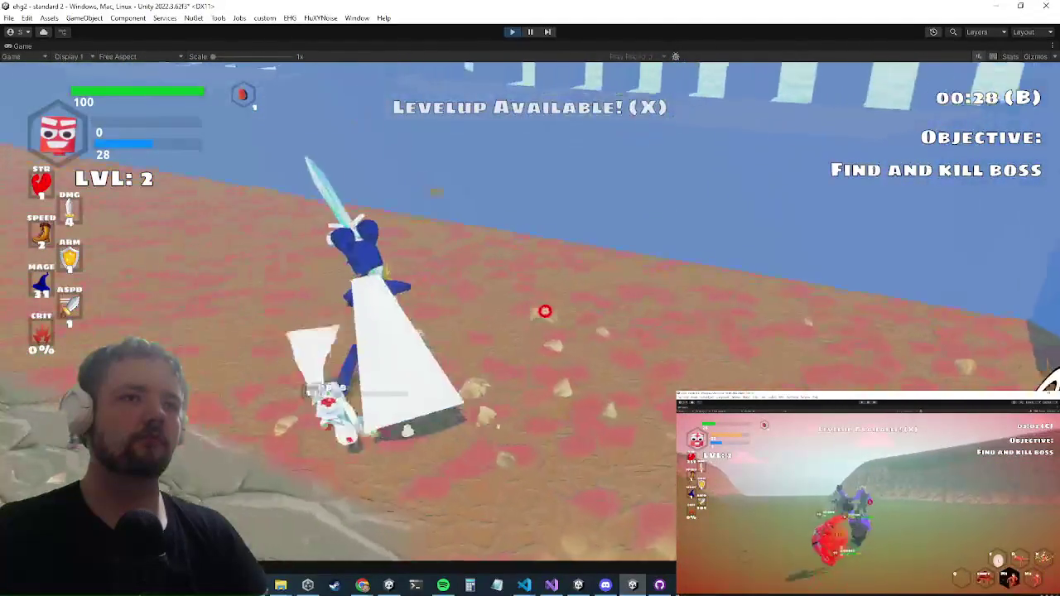
pyautogui.click(537, 307)
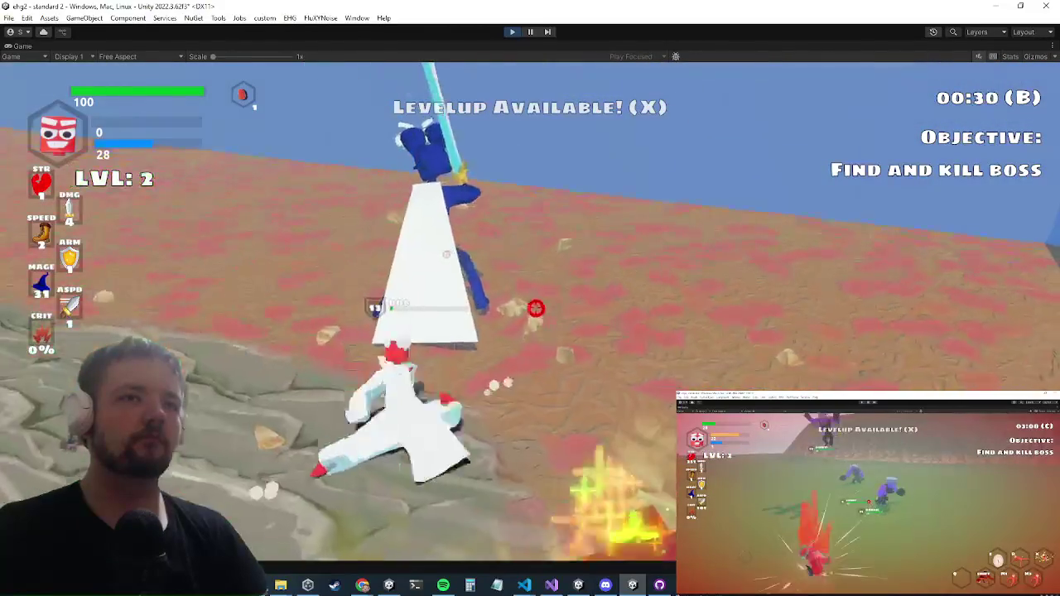
pyautogui.click(530, 307)
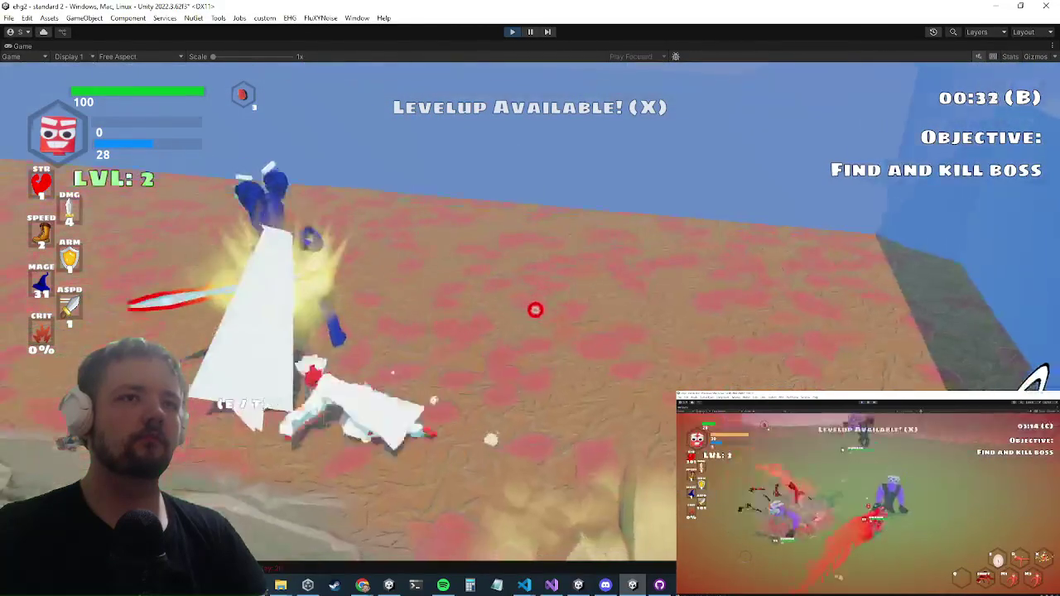
pyautogui.click(530, 317)
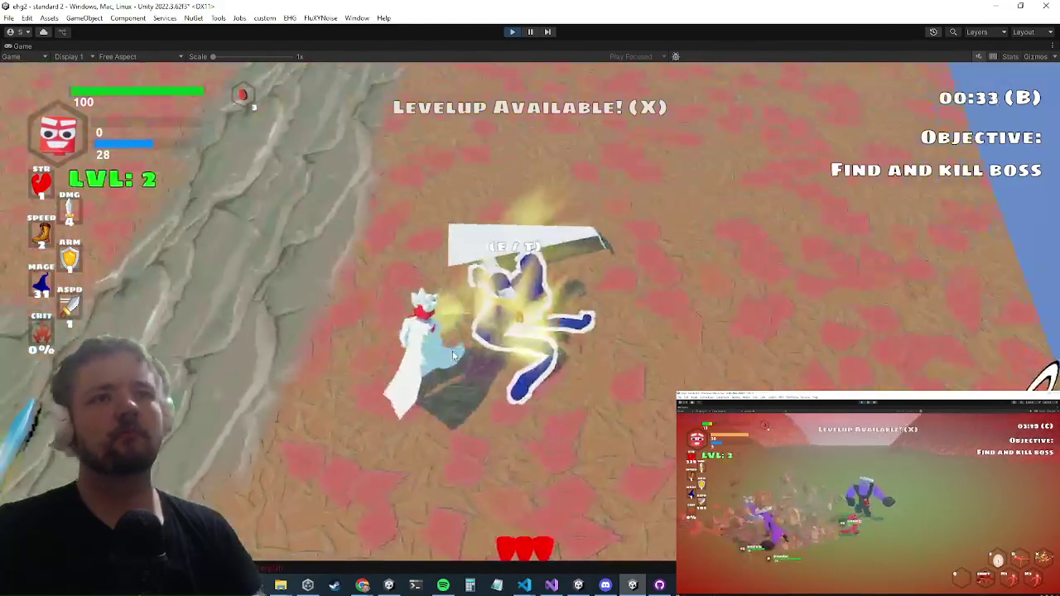
pyautogui.click(452, 356)
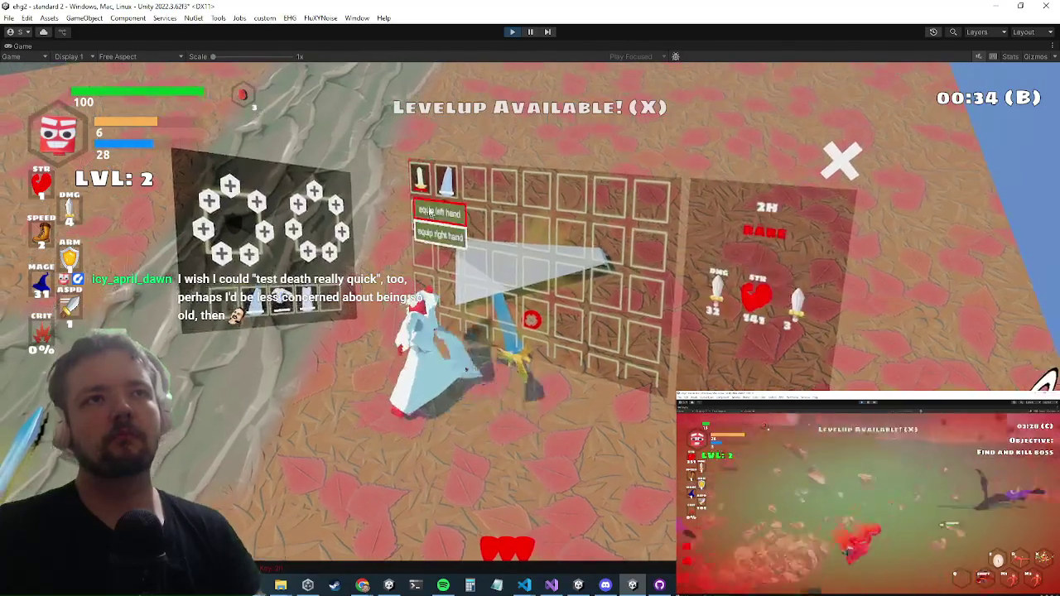
# Slot the sword into the upgrade panel, then pick the Projectile Size level-up card.
pyautogui.click(439, 199)
pyautogui.press('Tab')
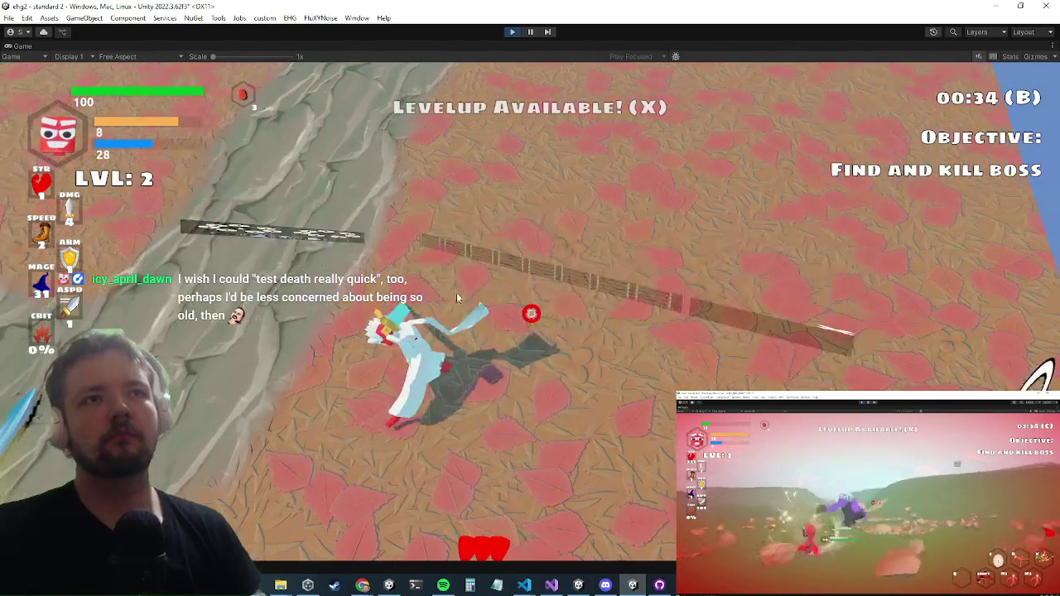
pyautogui.press('Escape')
pyautogui.press('super+Tab')
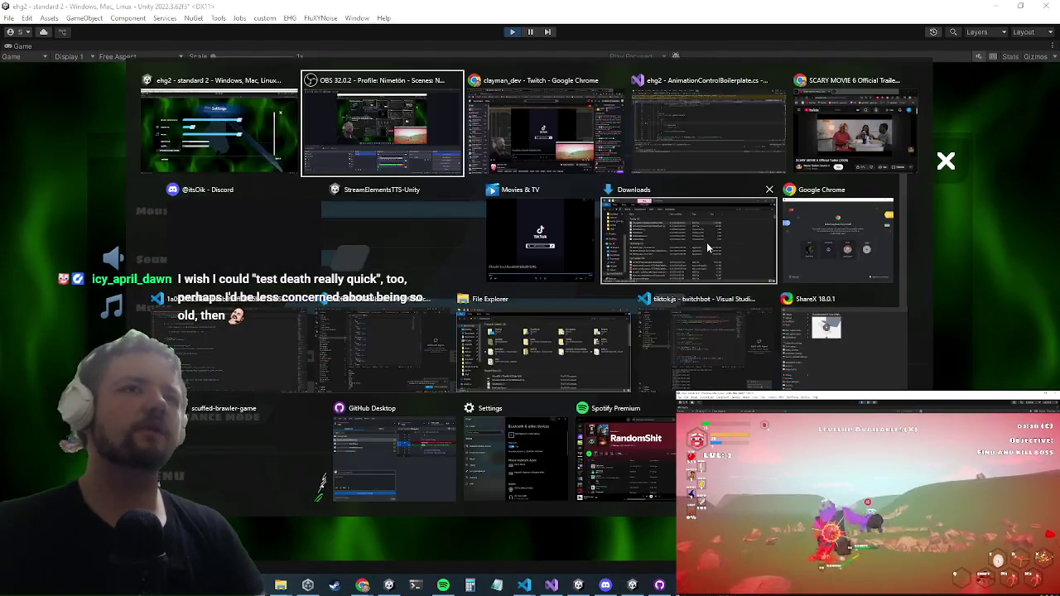
pyautogui.press('Escape')
pyautogui.press('Escape')
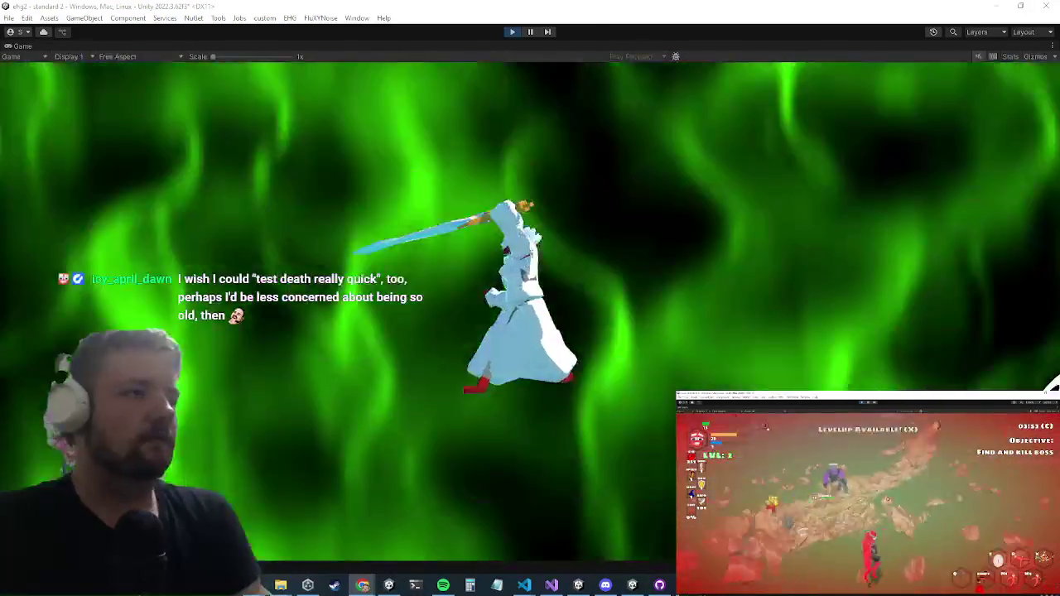
pyautogui.press('x')
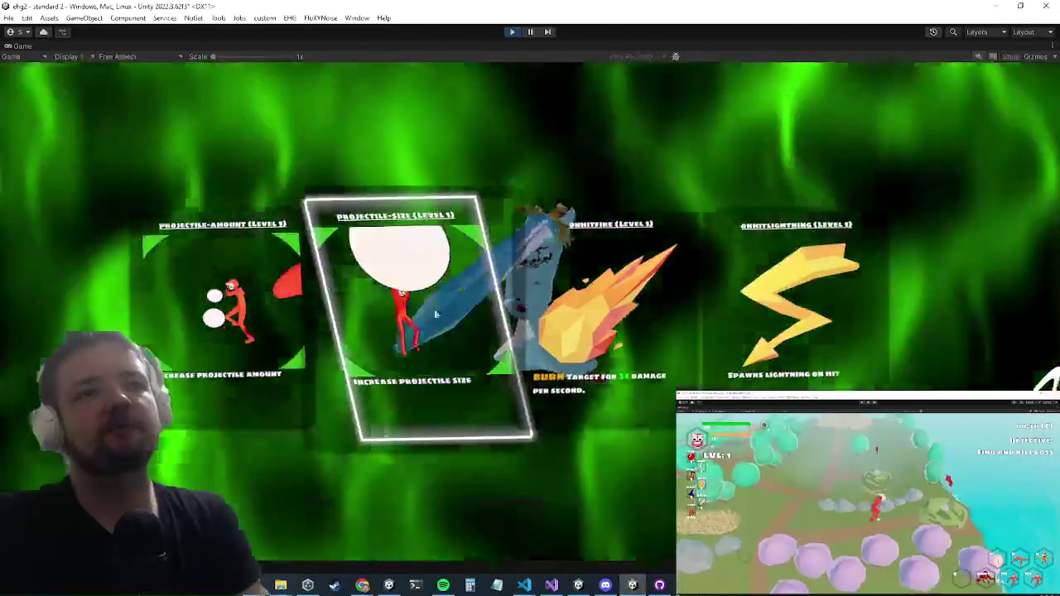
pyautogui.click(439, 313)
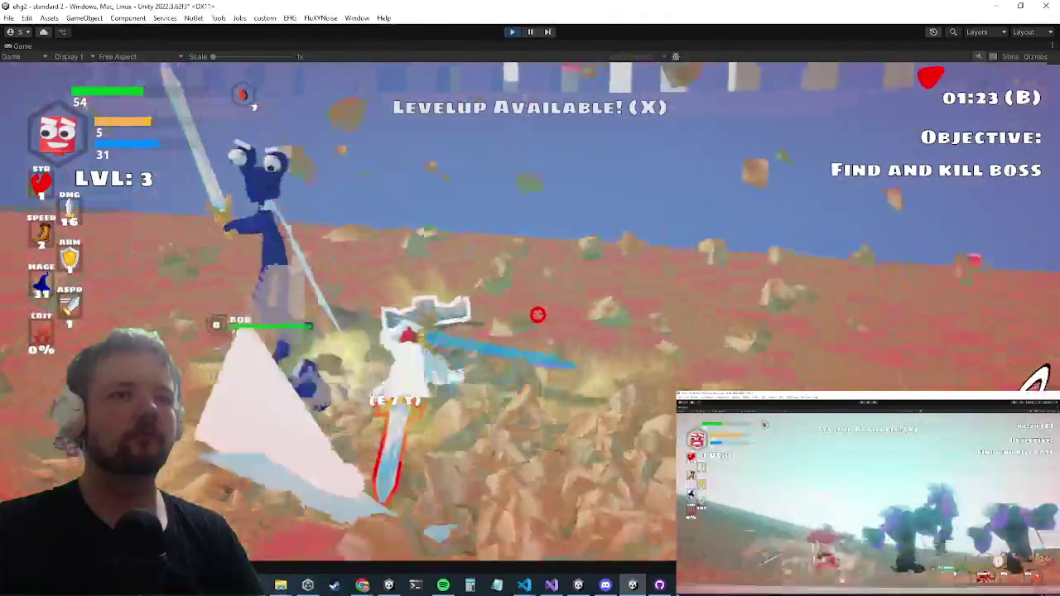
# Keep fighting while toggling the inventory grid with I, then open it with Tab.
pyautogui.press('i')
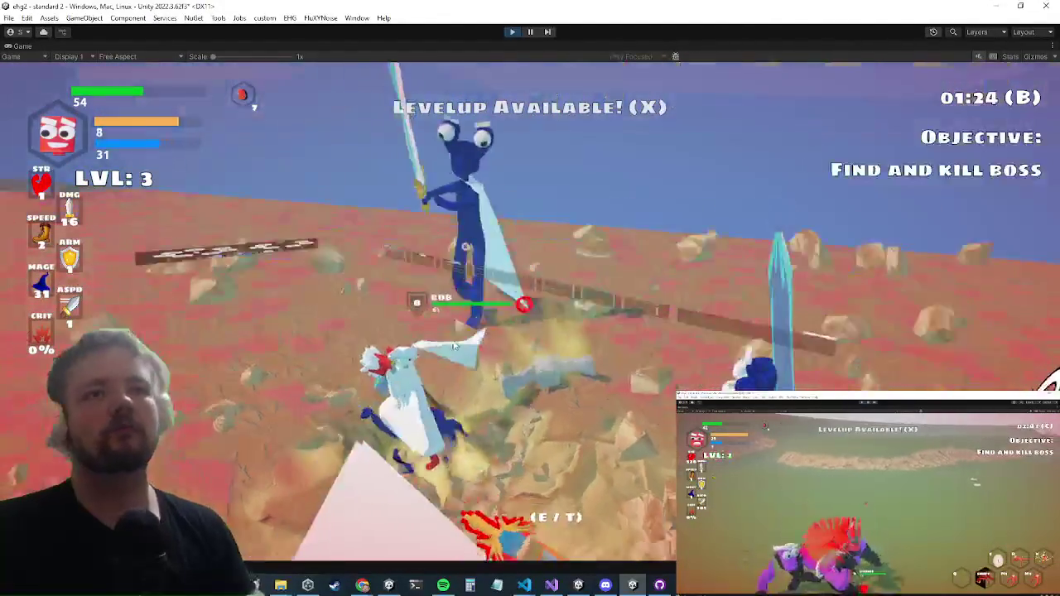
pyautogui.press('i')
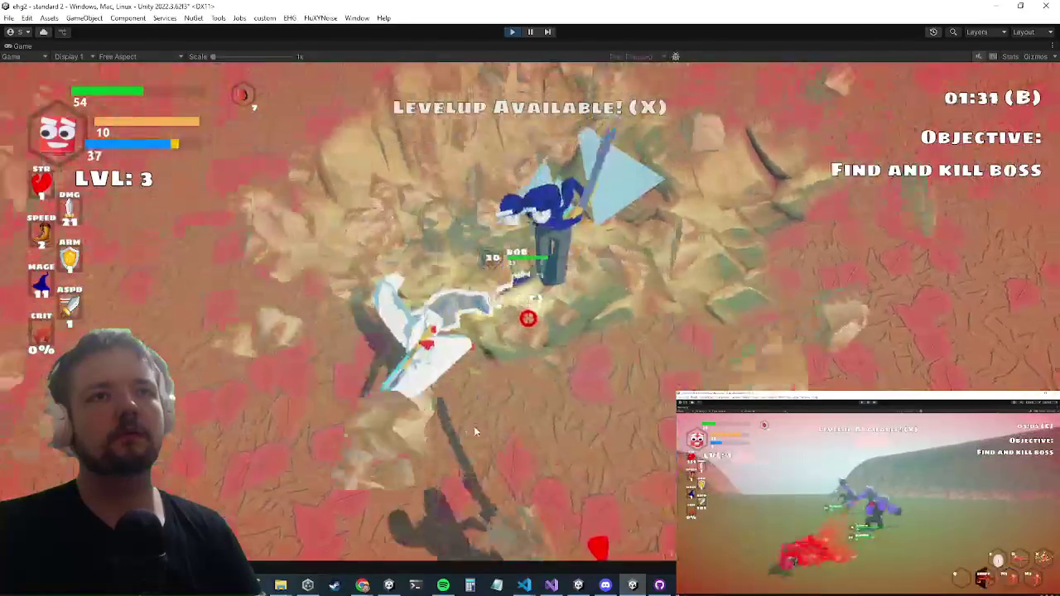
pyautogui.press('i')
pyautogui.press('i')
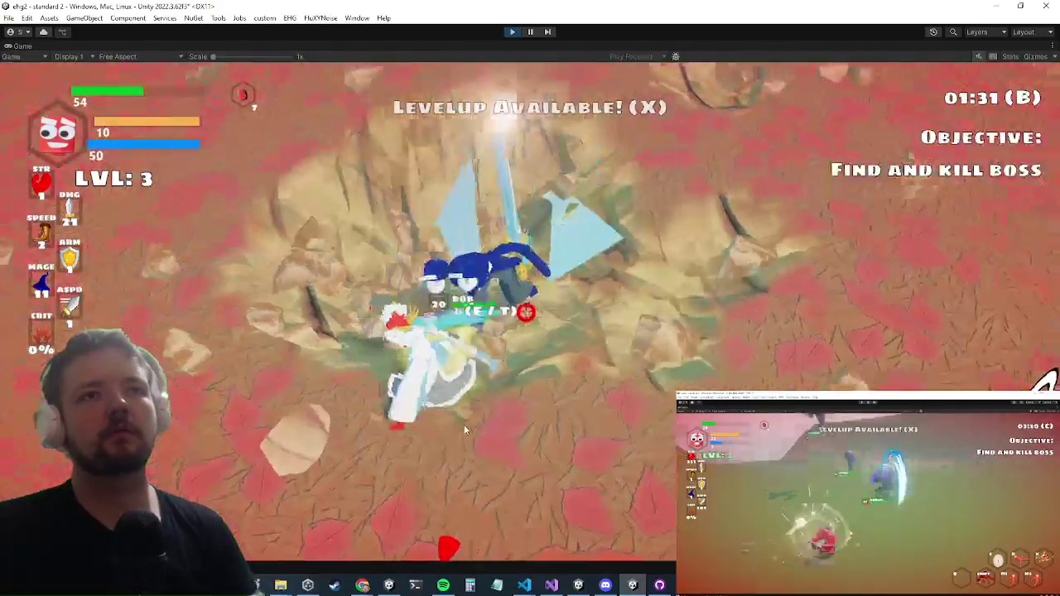
pyautogui.press('i')
pyautogui.press('i')
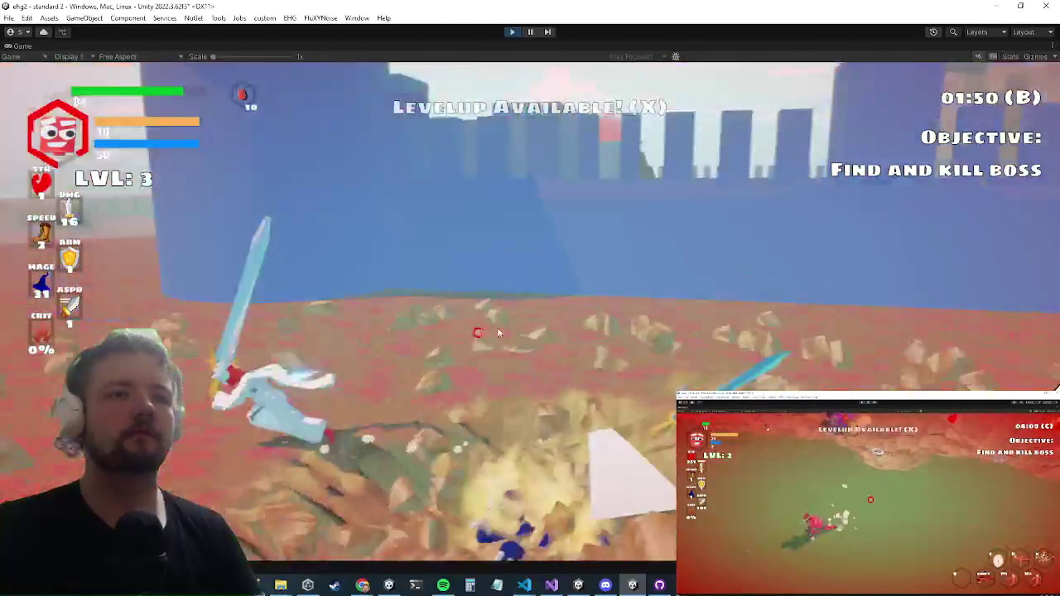
pyautogui.press('Tab')
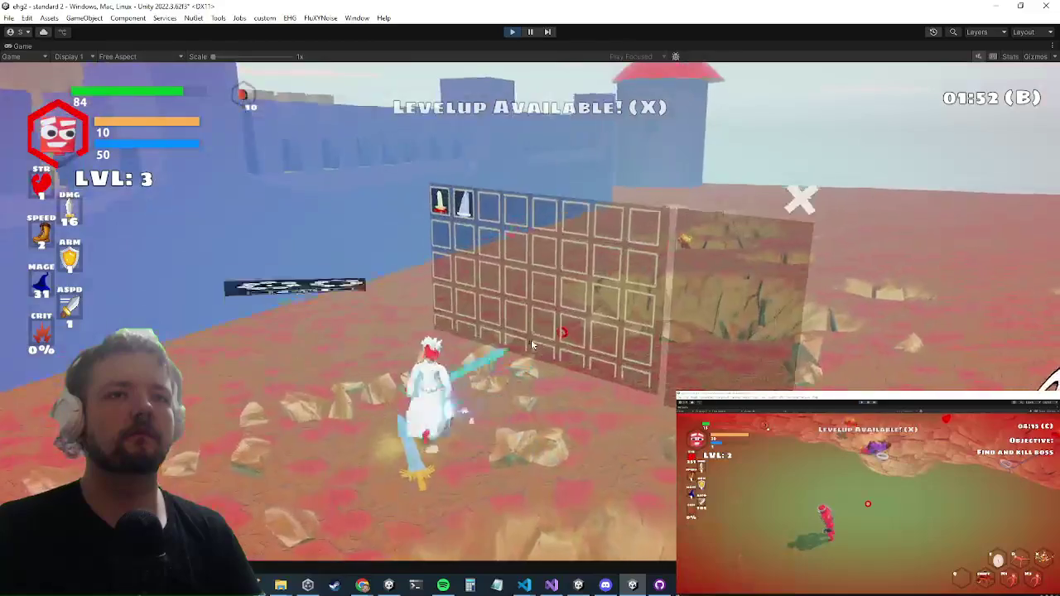
# Equip the first inventory item in the right hand and return to playing.
pyautogui.rightClick(476, 157)
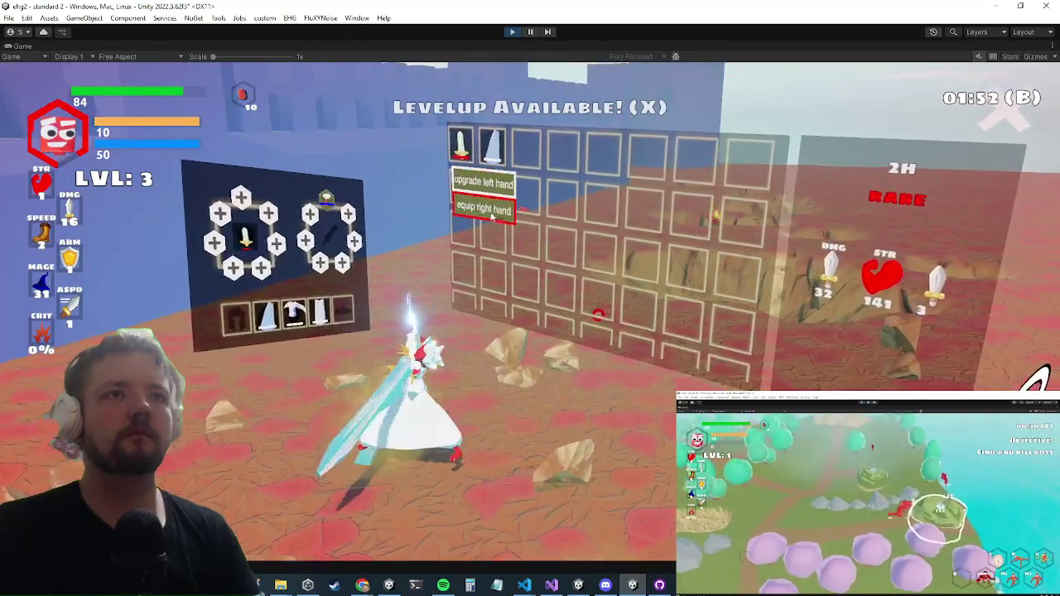
pyautogui.click(491, 211)
pyautogui.press('Tab')
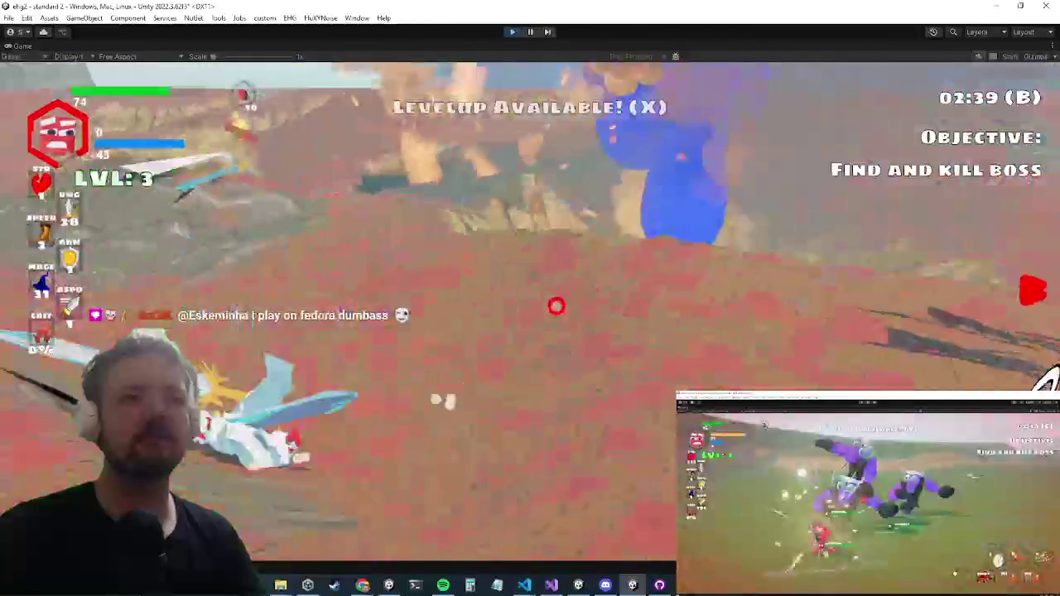
pyautogui.press('Escape')
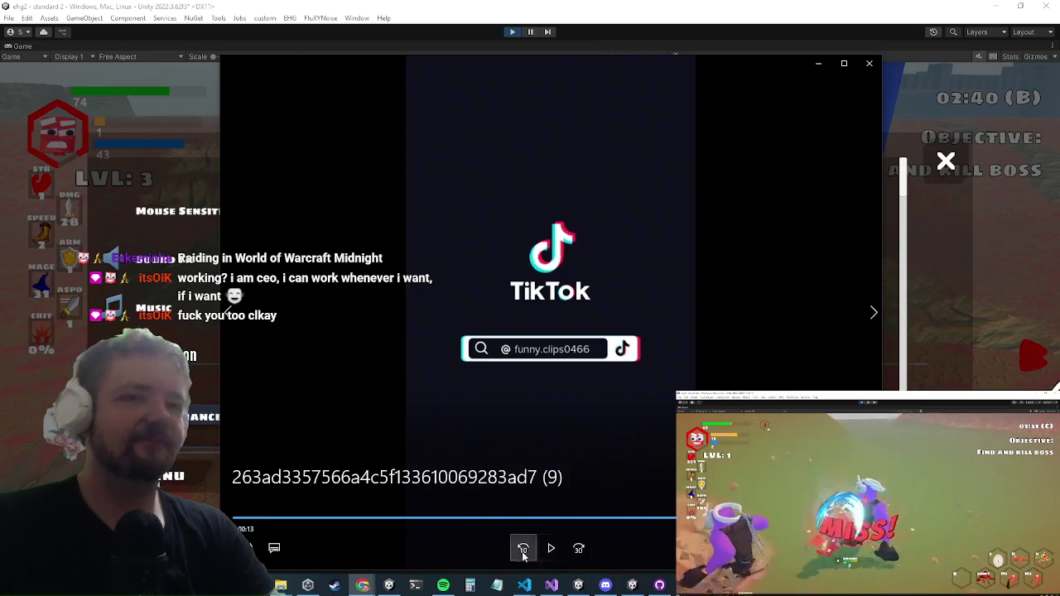
# Replay the TikTok clip from the start.
pyautogui.click(548, 548)
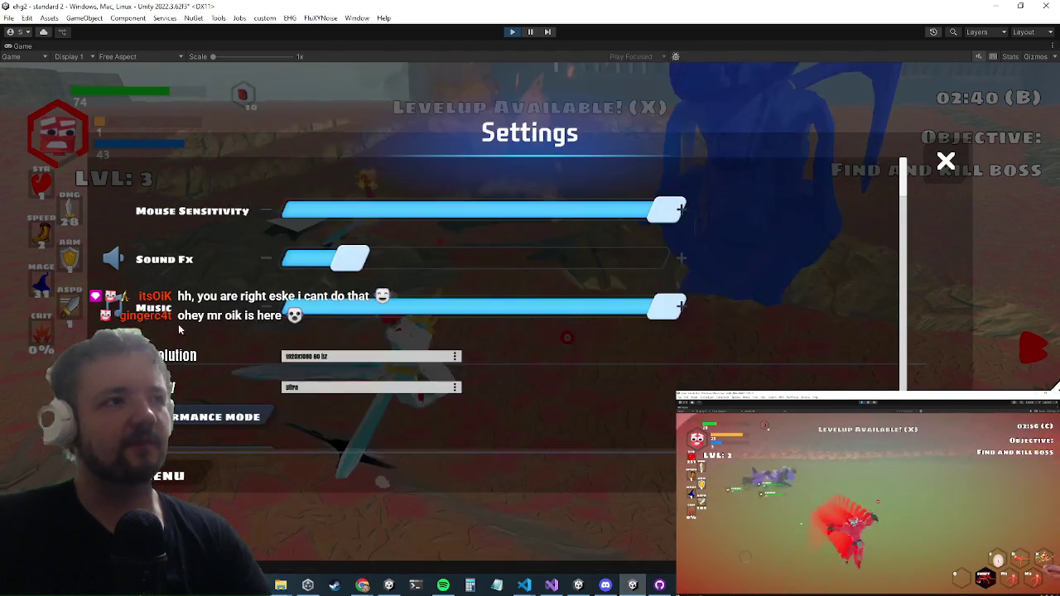
# Close the in-game Settings menu and resume play.
pyautogui.press('Escape')
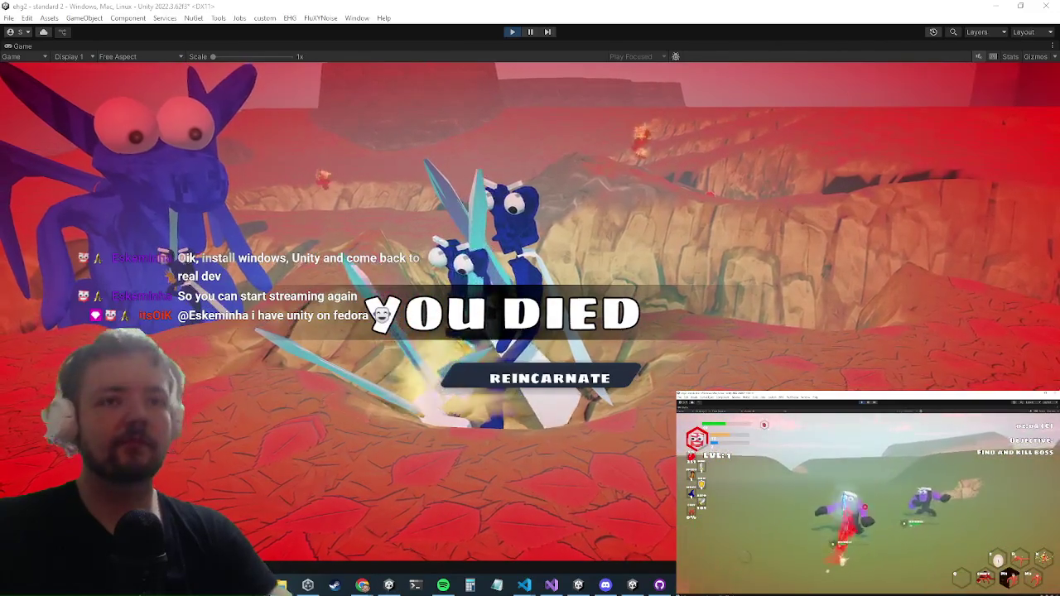
# Check Visual Studio from the taskbar, switch back to Unity, and stop play mode.
pyautogui.click(555, 585)
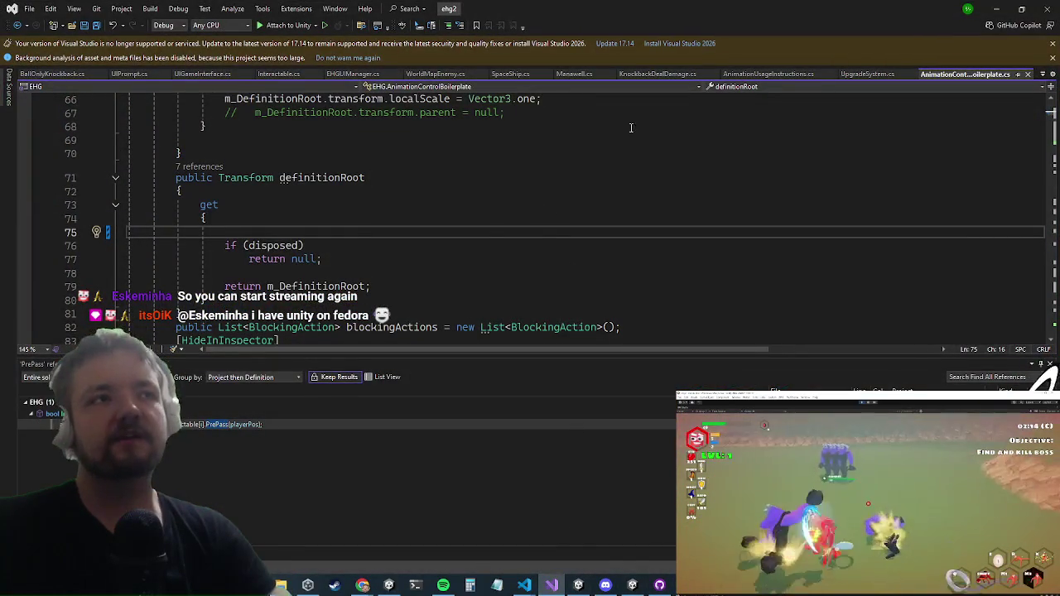
pyautogui.hotkey('alt', 'Tab')
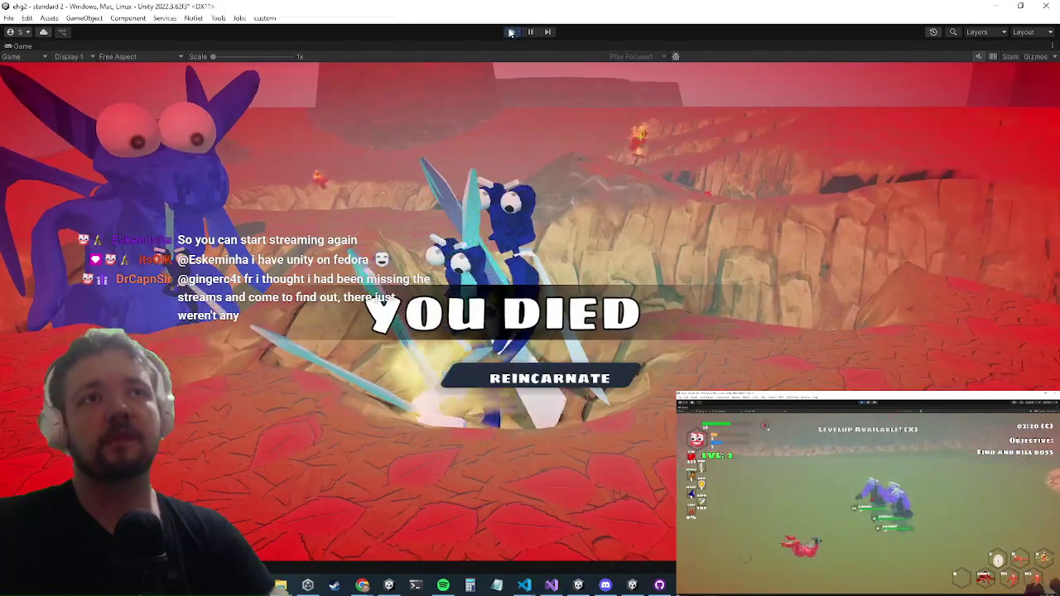
pyautogui.click(512, 31)
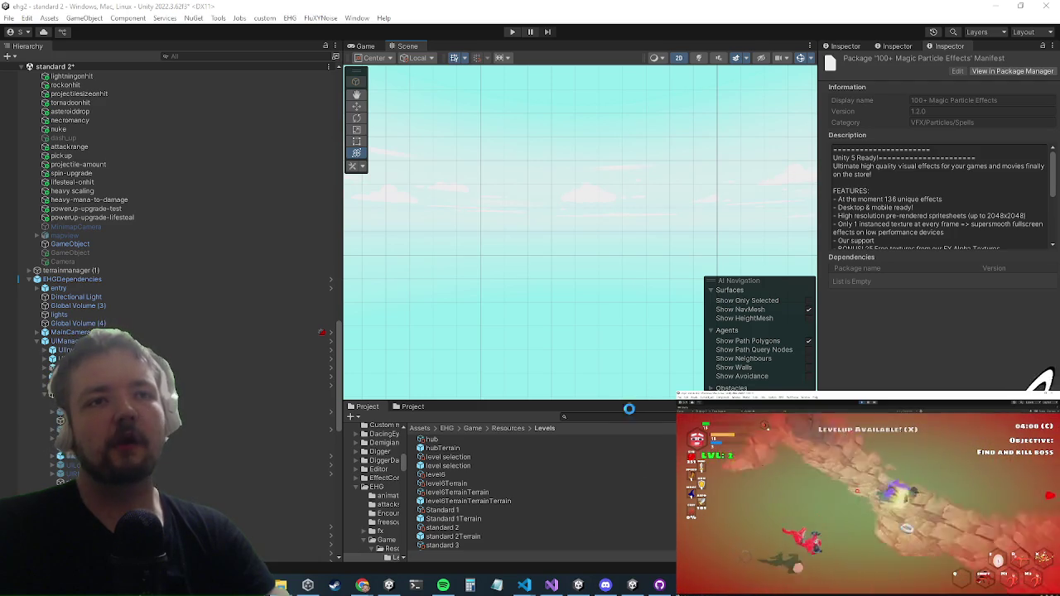
pyautogui.scroll(-3, 537, 490)
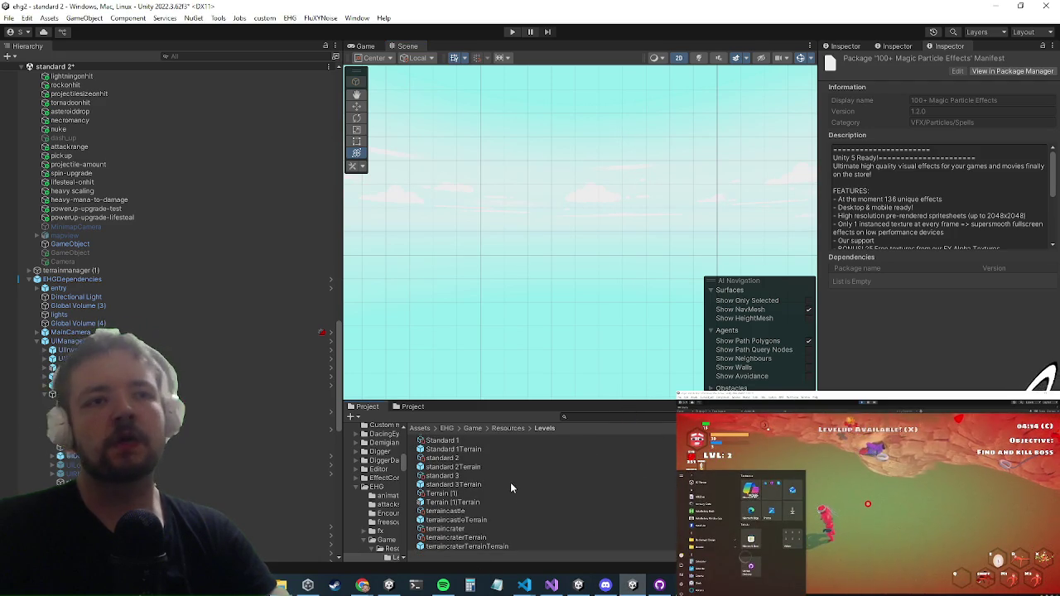
pyautogui.scroll(3, 507, 488)
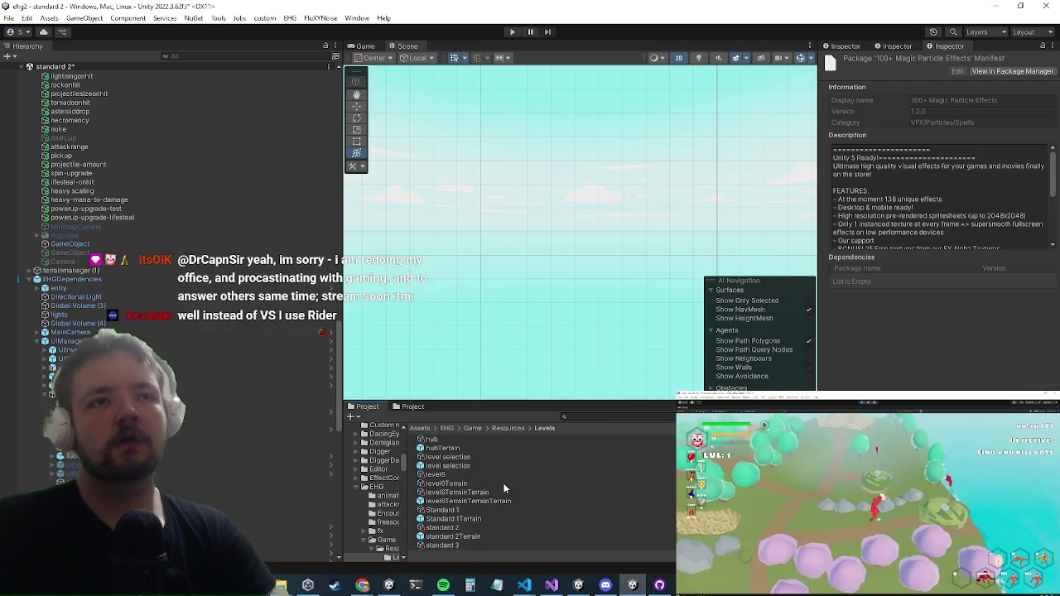
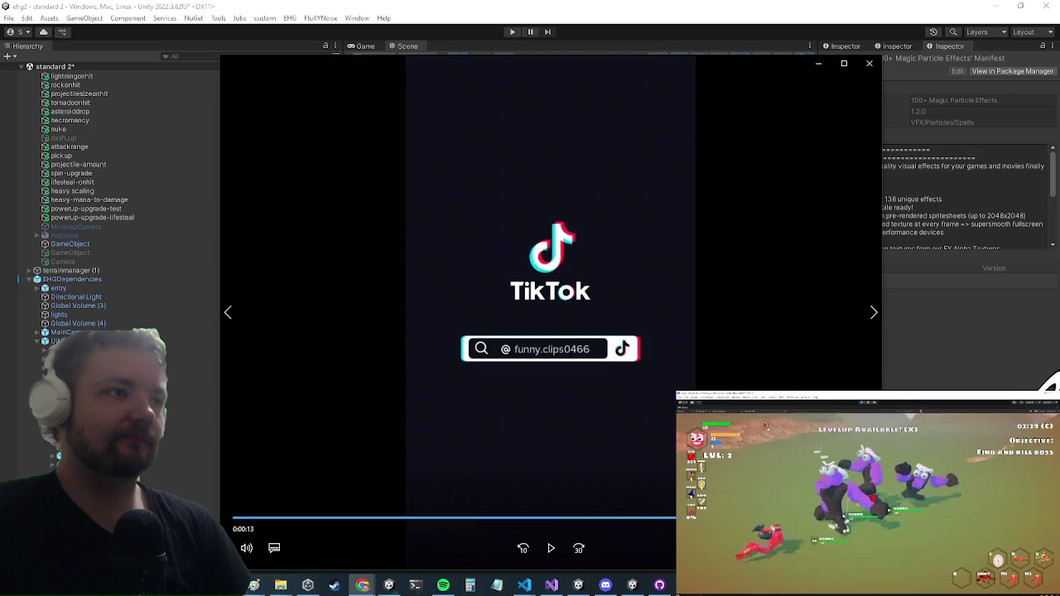
# Close the TikTok video player and return to the Unity editor.
pyautogui.click(868, 70)
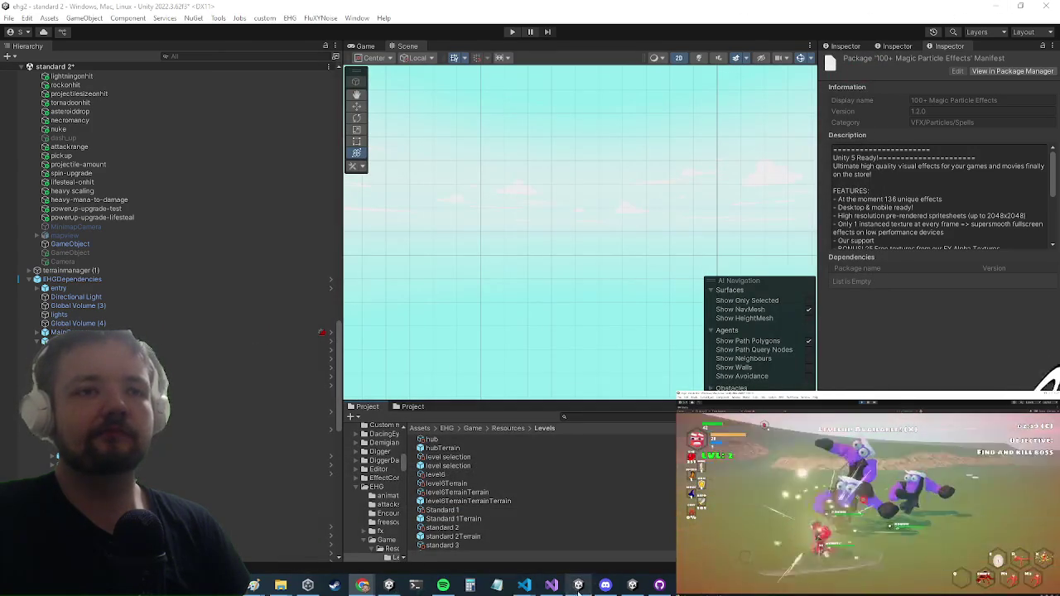
pyautogui.click(551, 585)
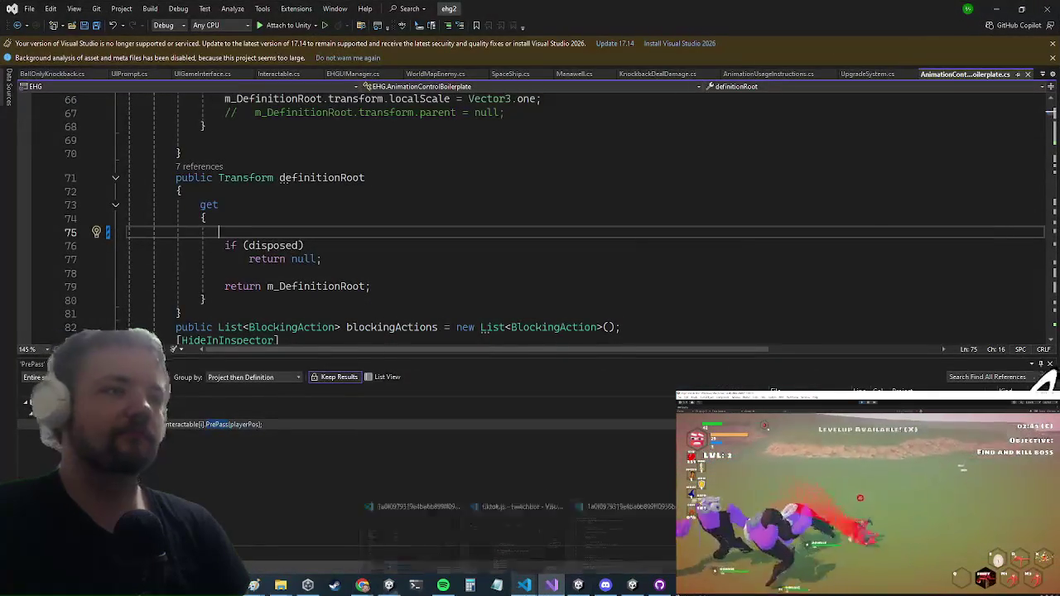
pyautogui.hotkey('alt', 'Tab')
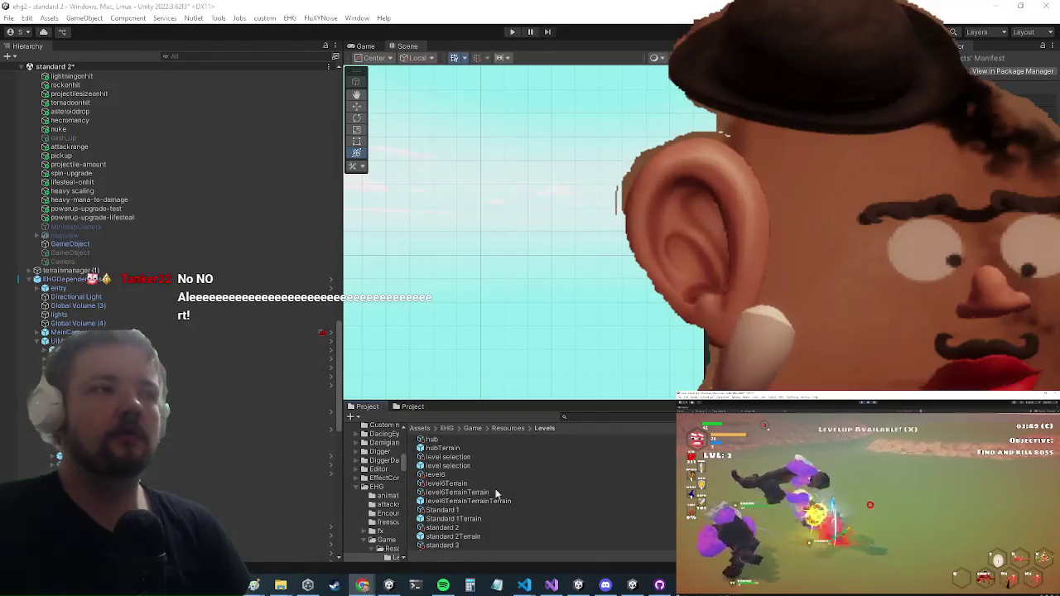
# Search the Project assets for 'uicard' and save the standard 2 scene with Ctrl+S.
pyautogui.click(597, 420)
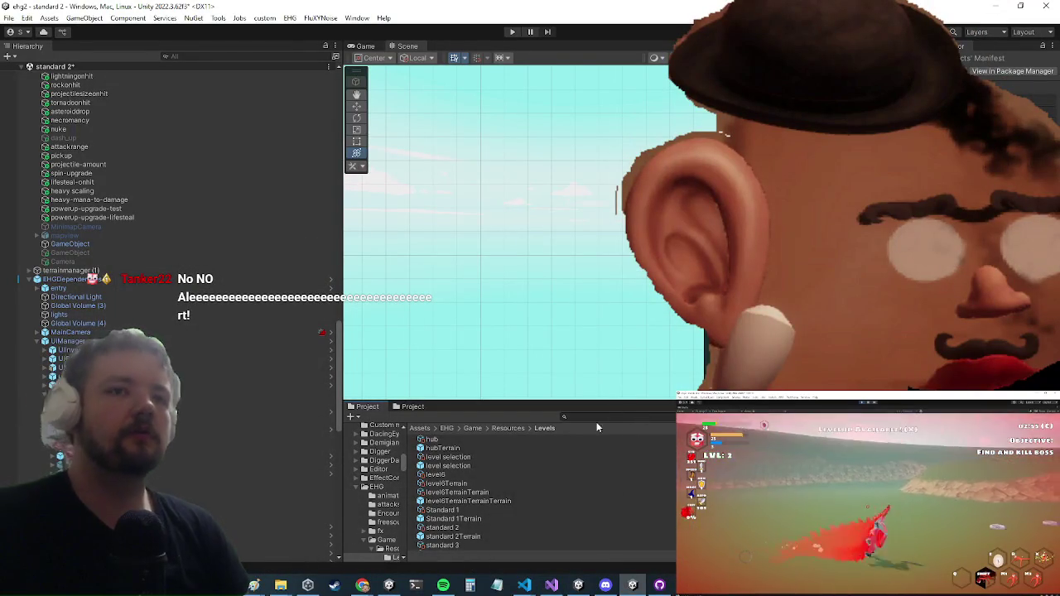
pyautogui.write('ui')
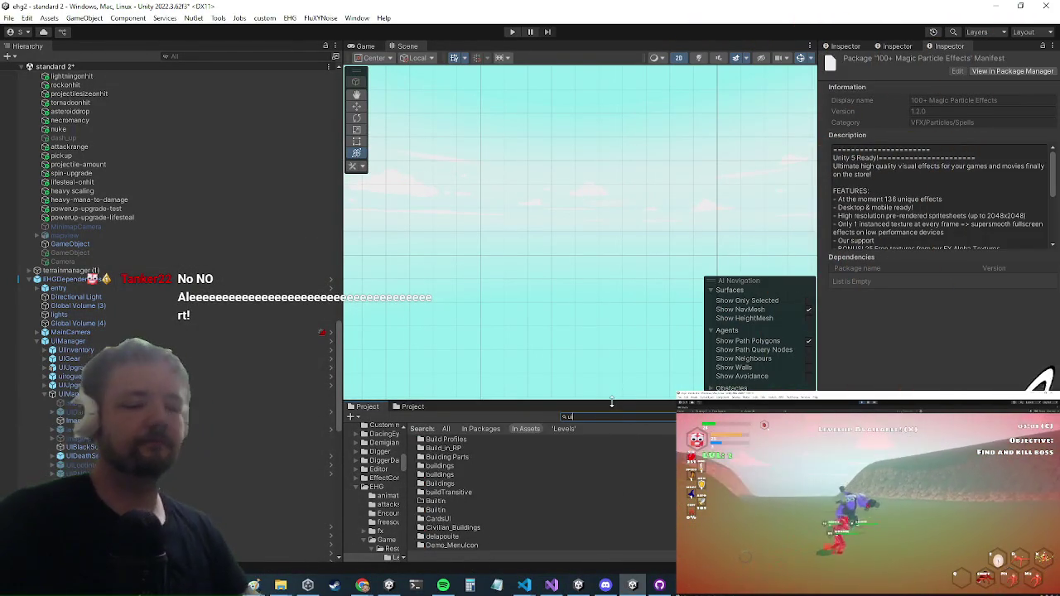
pyautogui.write('card')
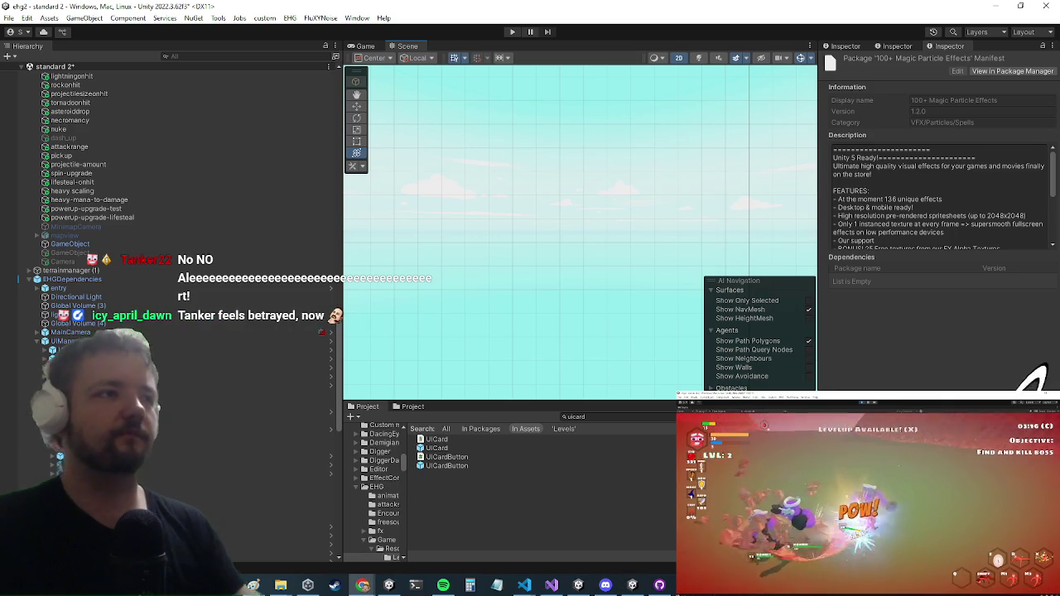
pyautogui.hotkey('ctrl', 's')
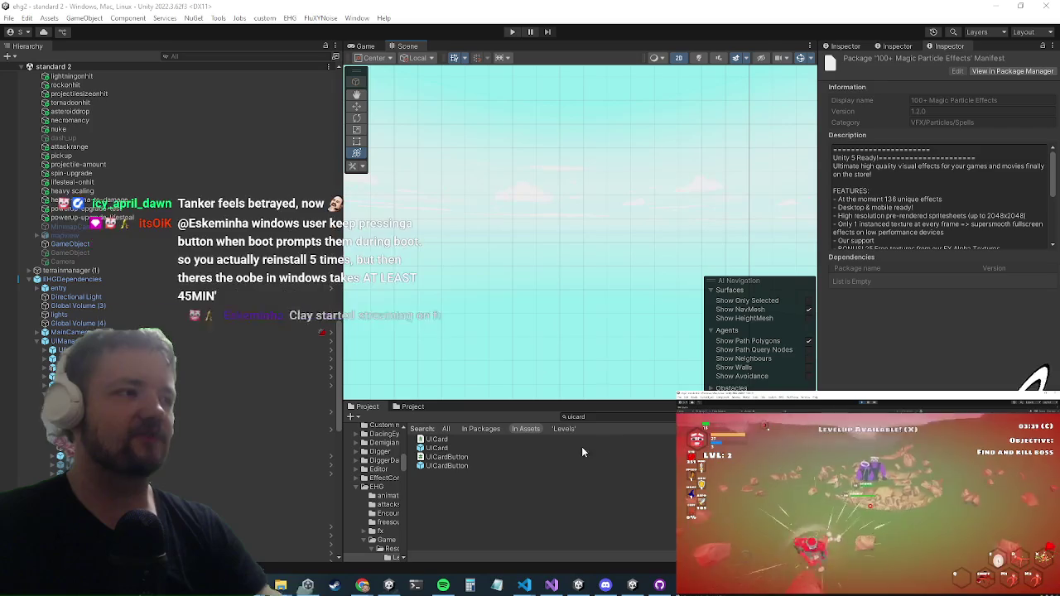
# Open the UICard prefab, select its Image object and expand it to reach Image (3).
pyautogui.doubleClick(453, 449)
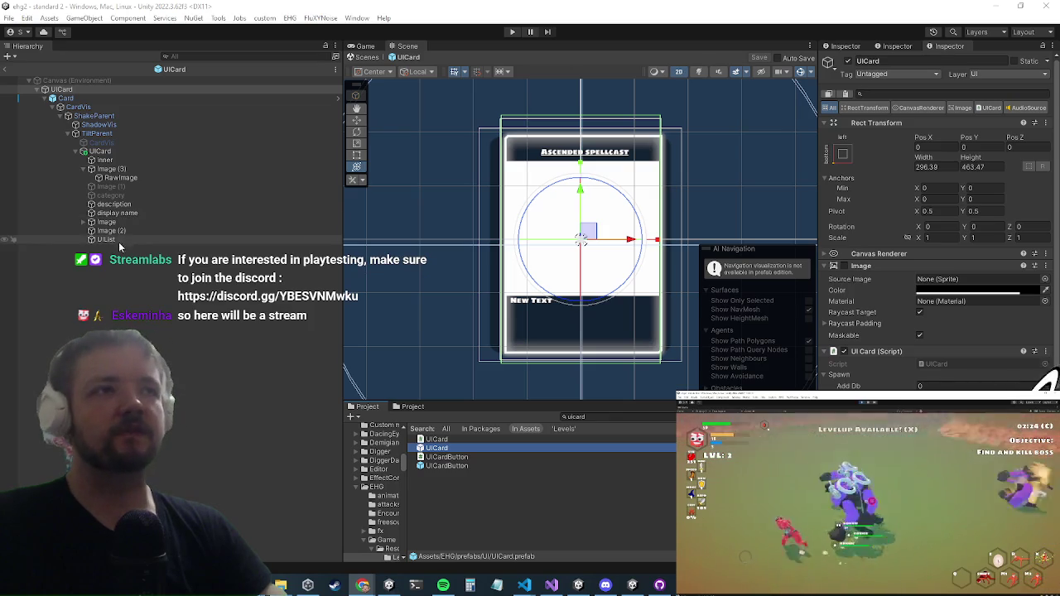
pyautogui.click(105, 222)
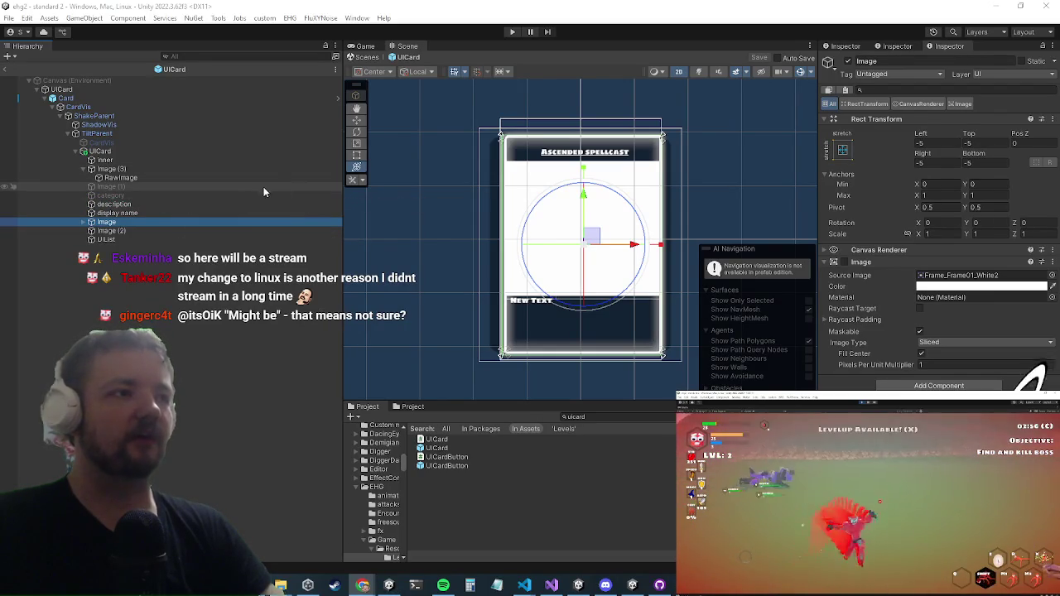
pyautogui.click(84, 222)
pyautogui.click(100, 231)
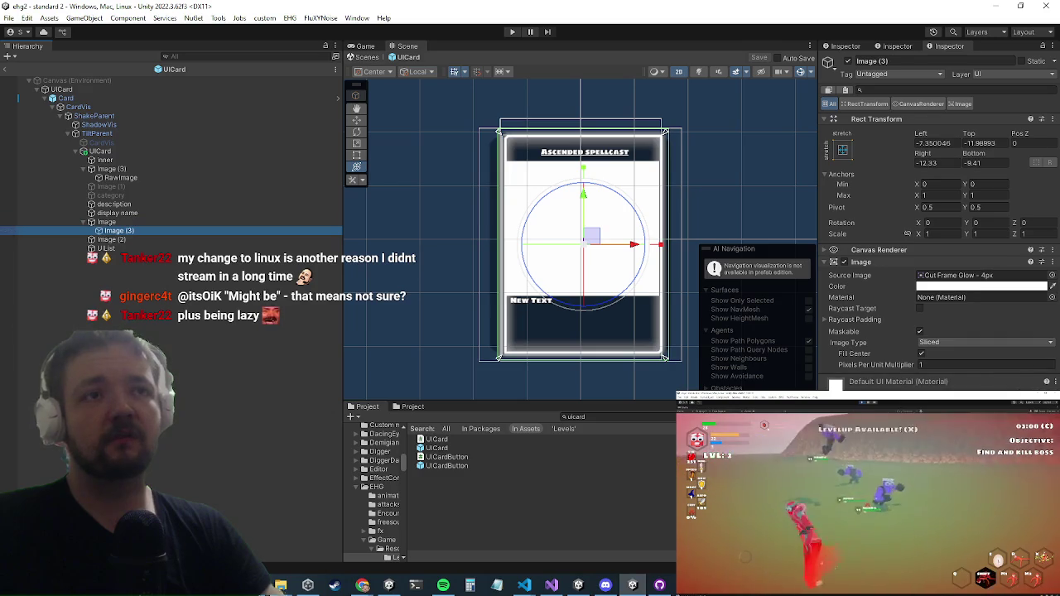
# Leave Unity for the Chrome tab showing the room photo with the long workbench.
pyautogui.hotkey('alt', 'Tab')
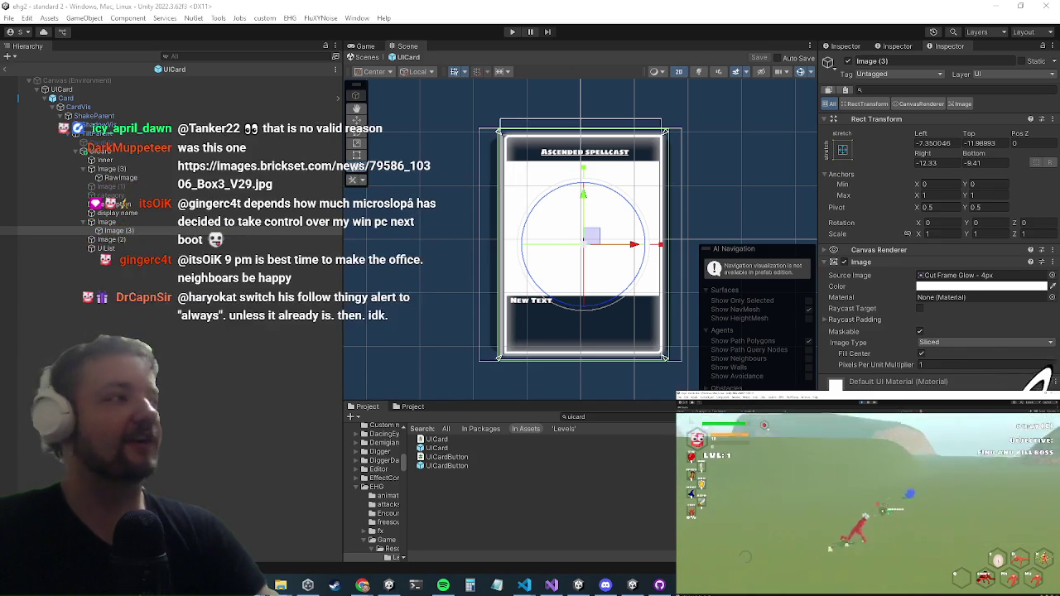
pyautogui.moveTo(281, 586)
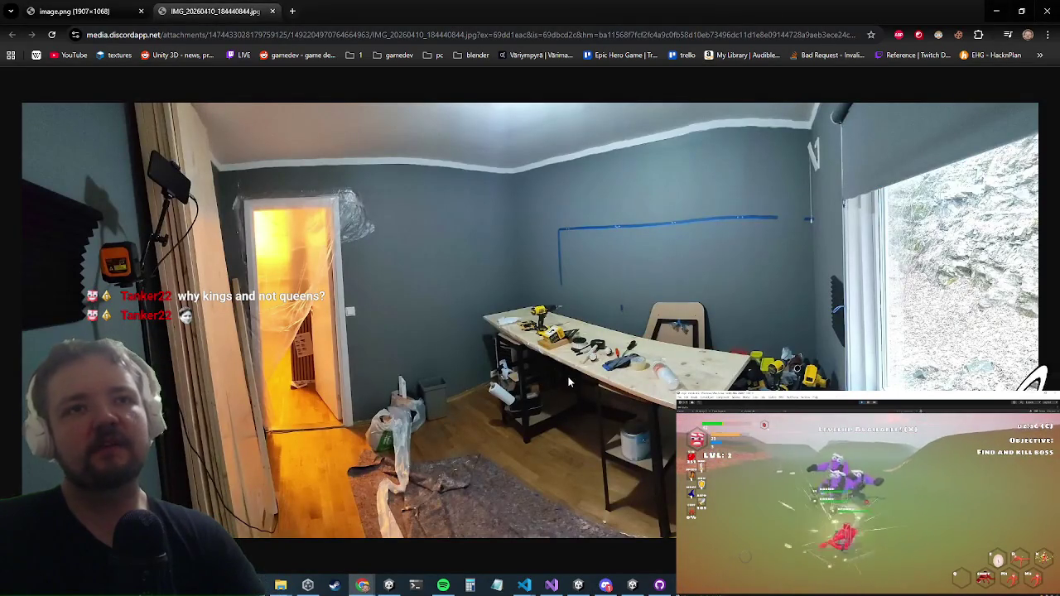
# Zoom the room photo to 175 % and pan across the blue-taped wall, workbench and window.
pyautogui.keyDown('ctrl'); pyautogui.scroll(2, 557, 385); pyautogui.keyUp('ctrl')
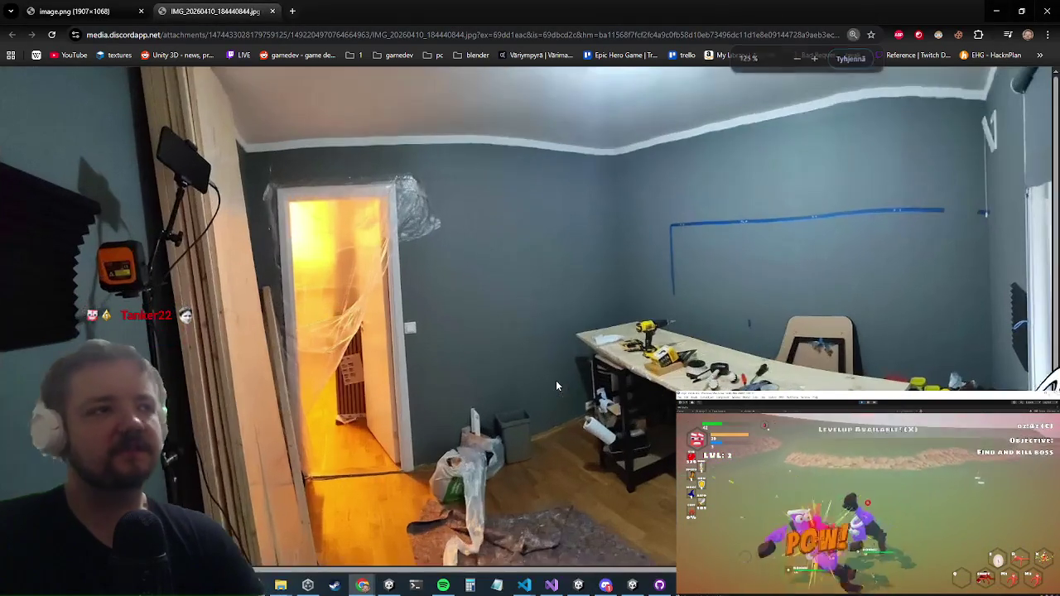
pyautogui.keyDown('ctrl'); pyautogui.scroll(2, 555, 380); pyautogui.keyUp('ctrl')
pyautogui.scroll(-2, 488, 423)
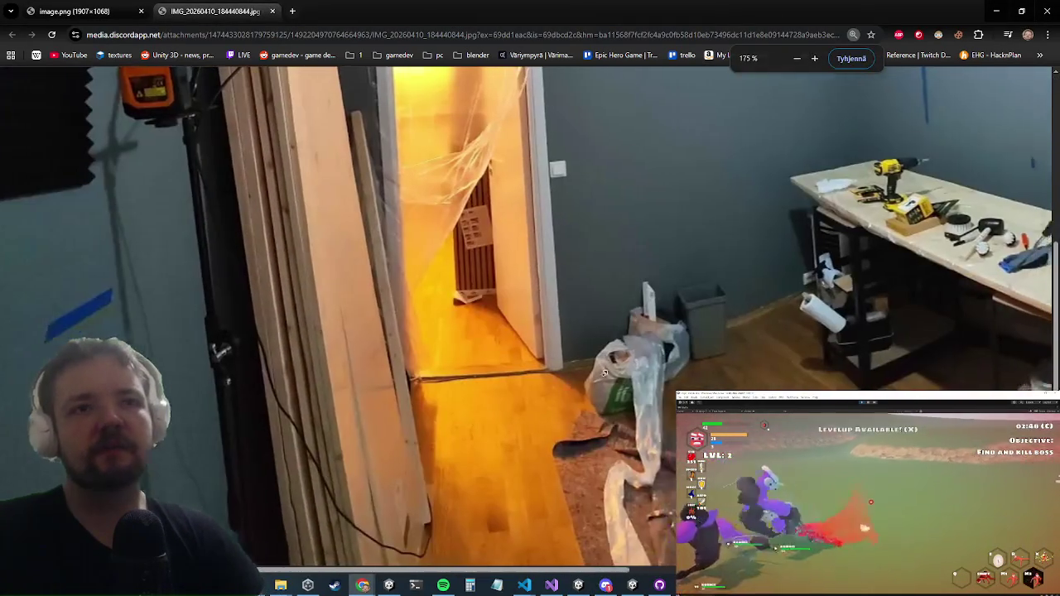
pyautogui.scroll(3, 574, 387)
pyautogui.hscroll(7, 573, 388)
pyautogui.hscroll(-3, 602, 331)
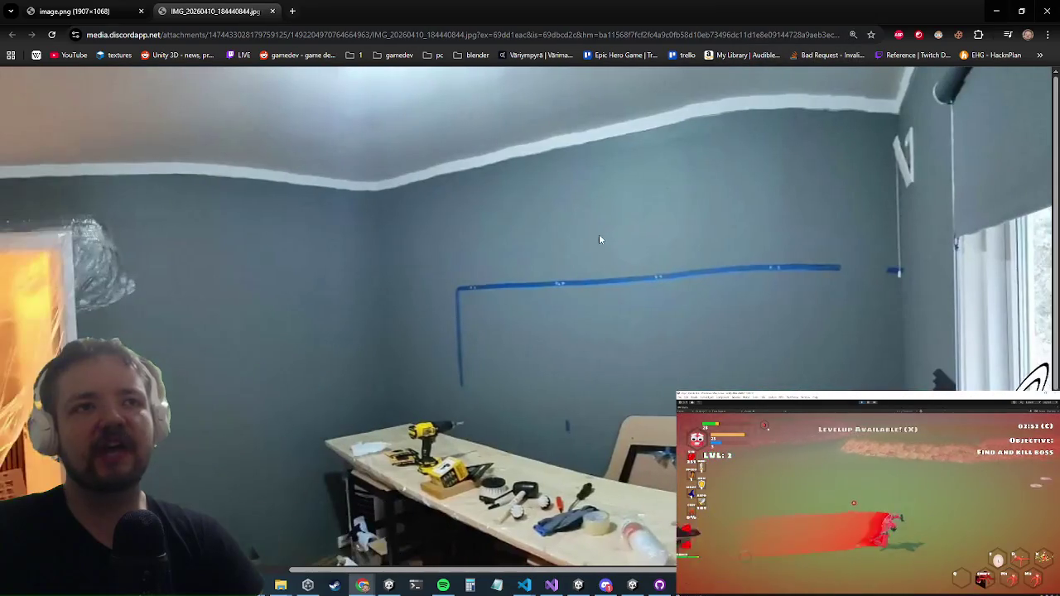
pyautogui.hscroll(5, 768, 314)
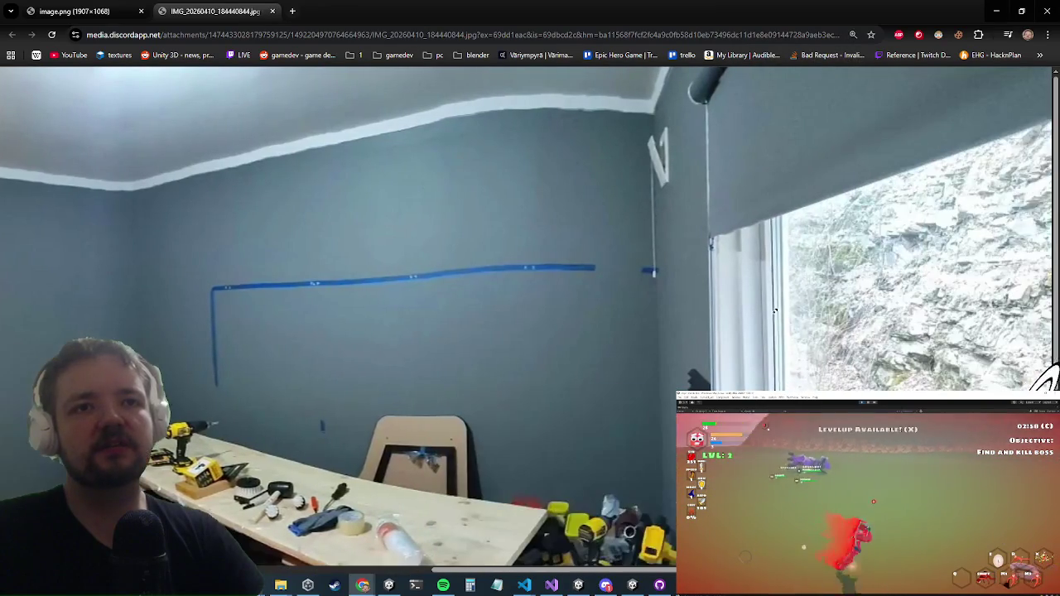
pyautogui.scroll(-3, 769, 314)
pyautogui.hscroll(-3, 769, 314)
pyautogui.hscroll(-2, 621, 207)
pyautogui.hscroll(-3, 472, 92)
pyautogui.scroll(2, 472, 91)
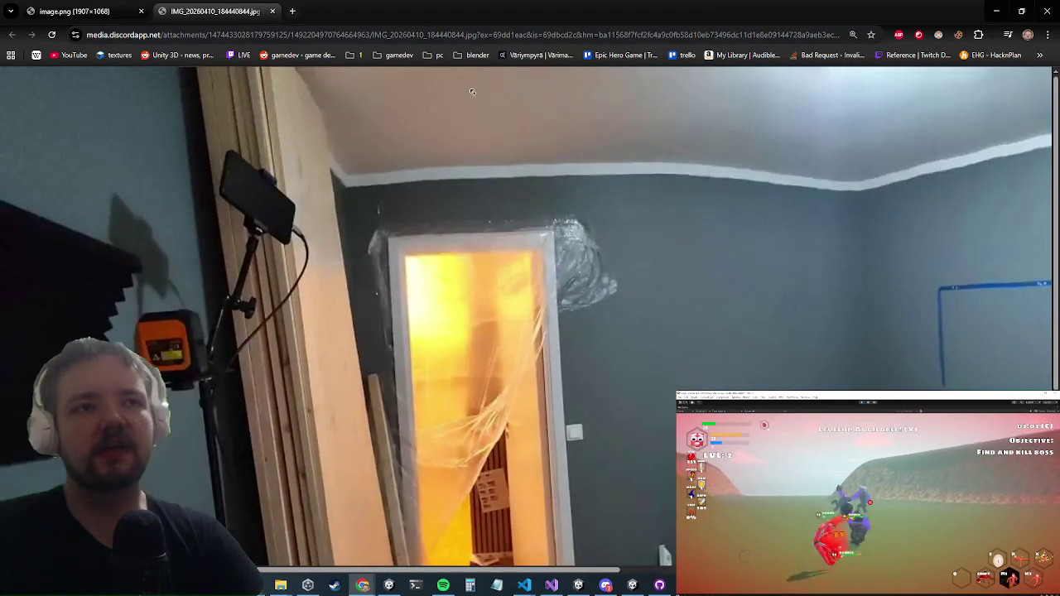
pyautogui.scroll(-3, 537, 364)
pyautogui.hscroll(6, 536, 364)
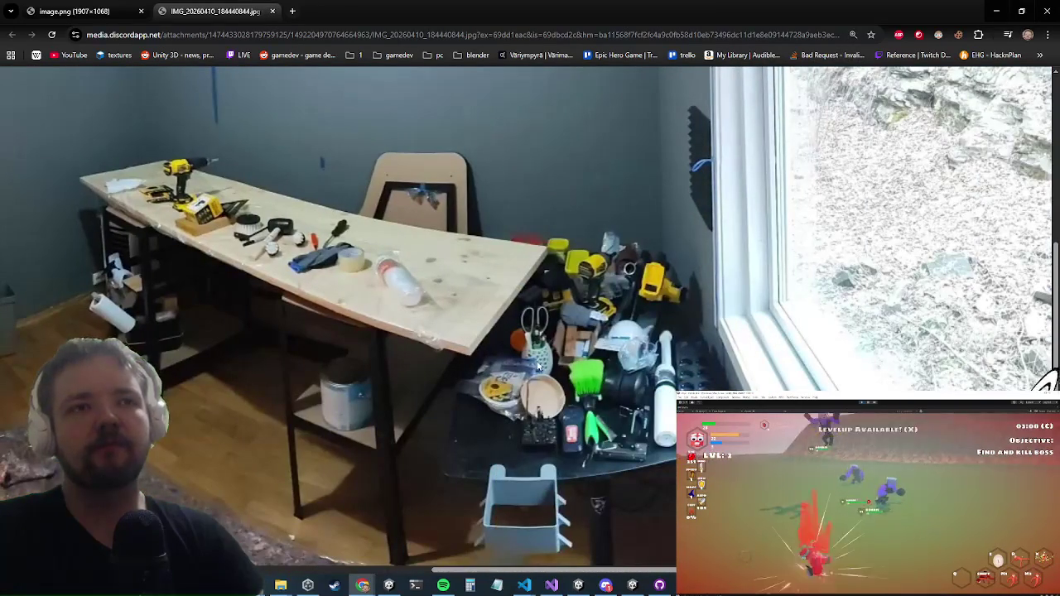
pyautogui.scroll(3, 527, 347)
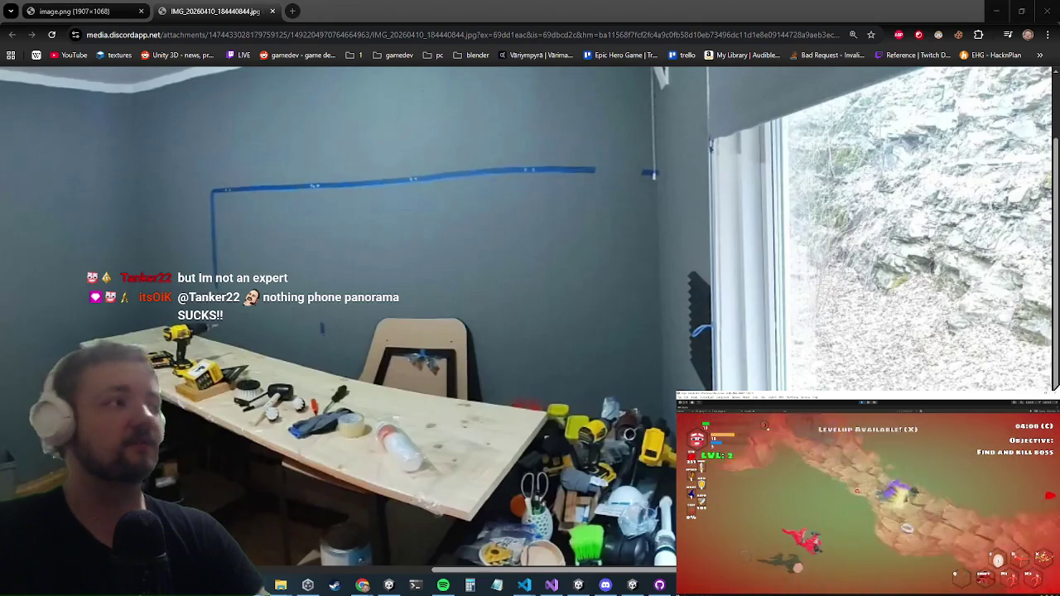
pyautogui.press('super')
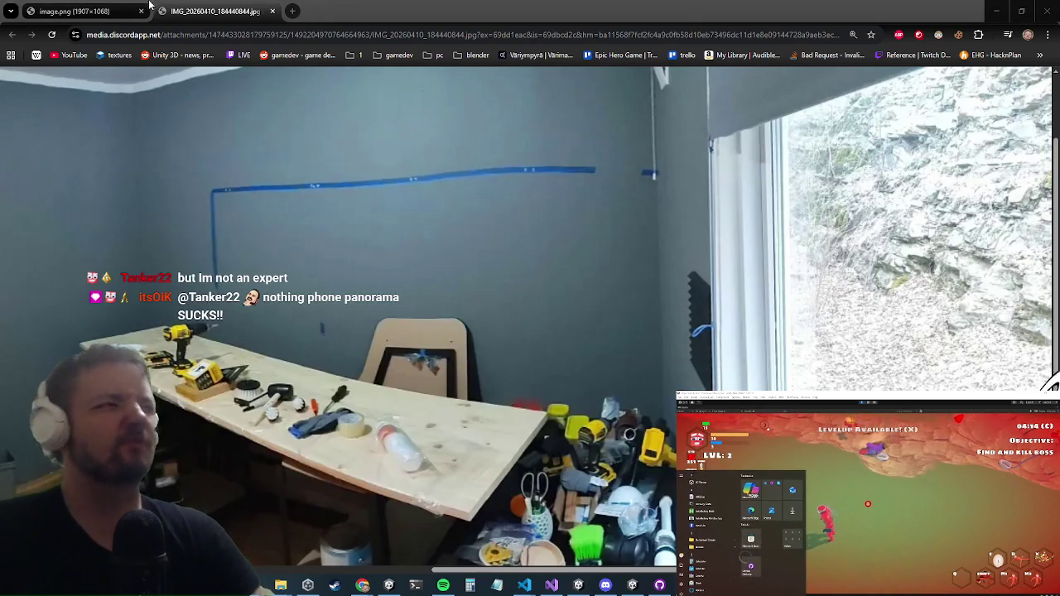
pyautogui.hscroll(-3, 421, 345)
pyautogui.hscroll(-4, 421, 347)
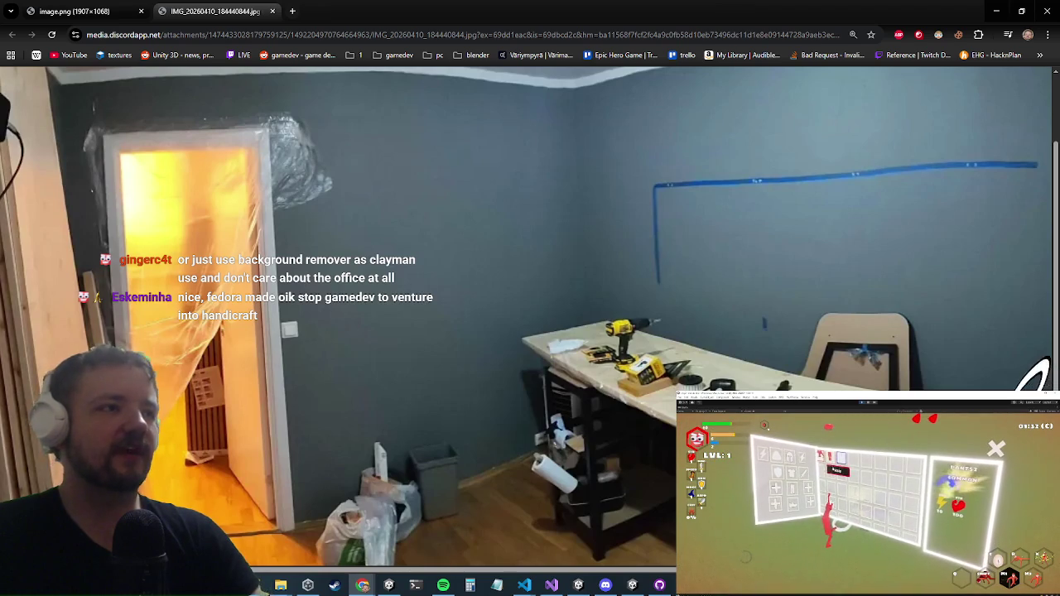
pyautogui.hscroll(5, 596, 244)
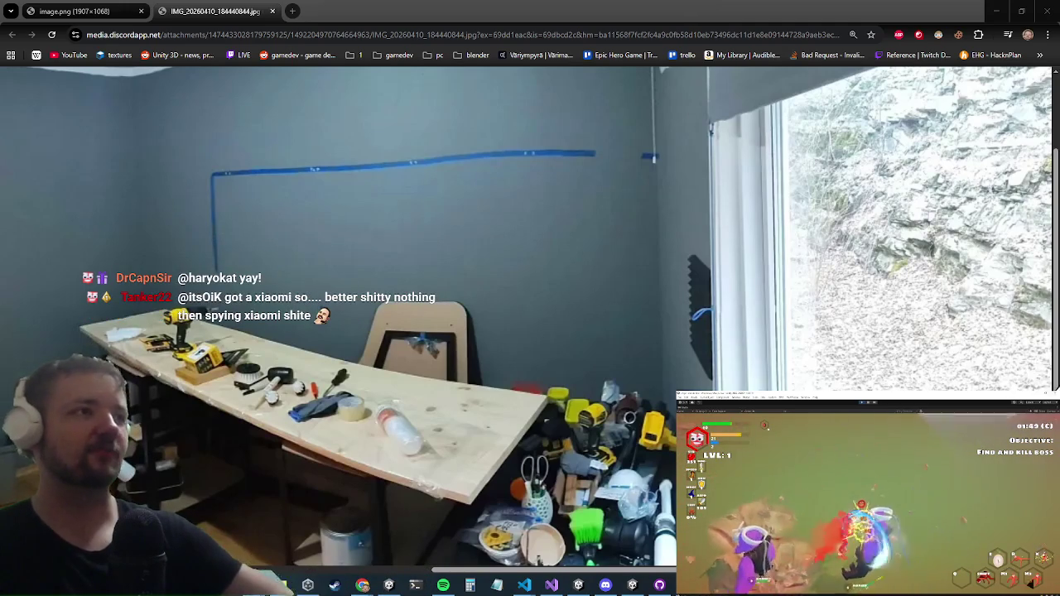
pyautogui.click(469, 351)
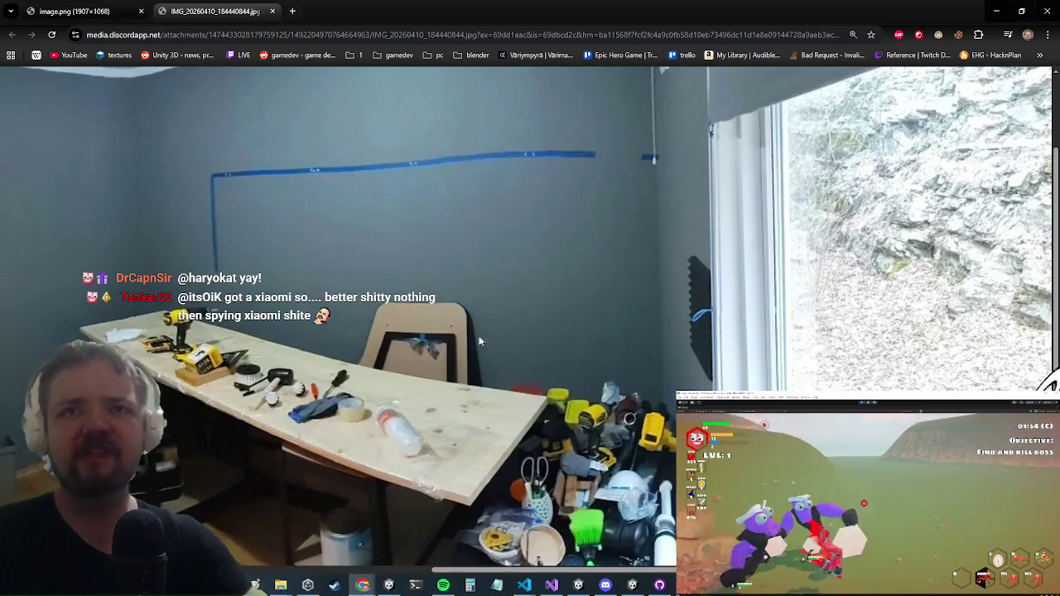
# Bring up the room photo's context menu and scroll over the Discord-hosted image.
pyautogui.rightClick(841, 258)
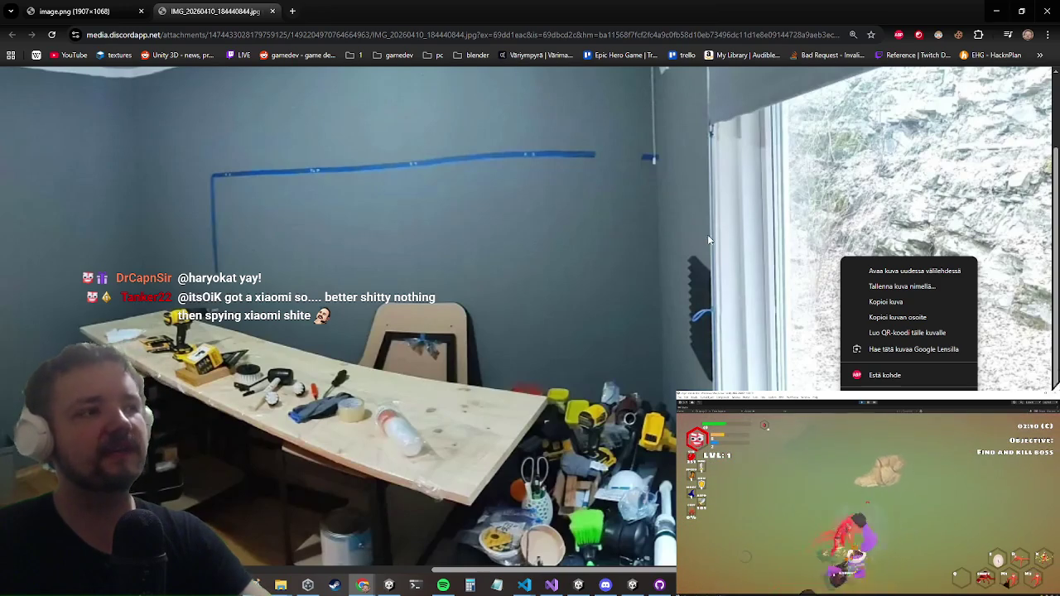
pyautogui.scroll(-3, 892, 327)
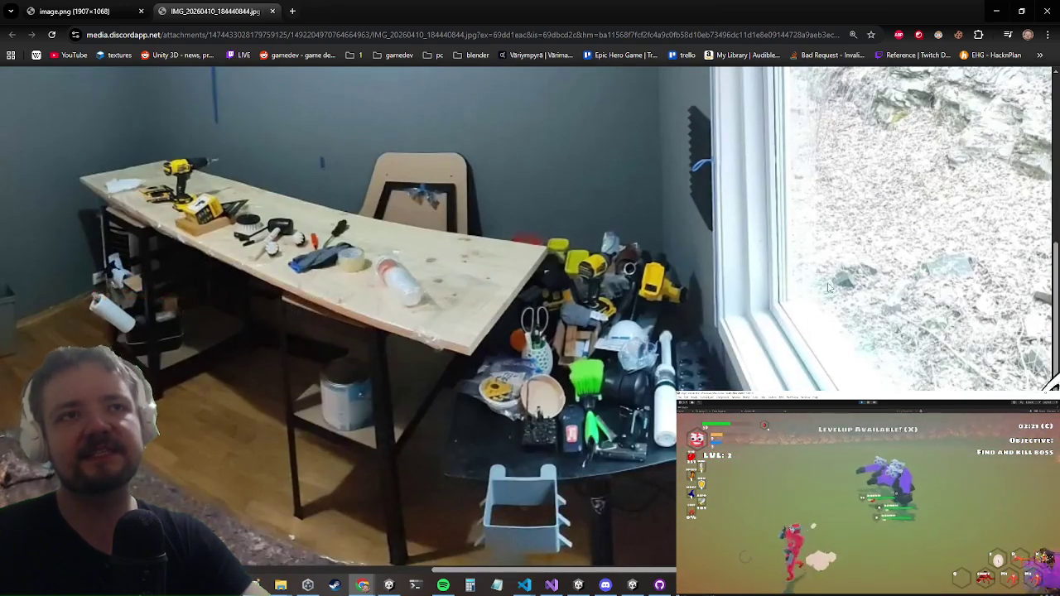
pyautogui.scroll(3, 768, 215)
pyautogui.scroll(-3, 769, 215)
pyautogui.scroll(3, 768, 215)
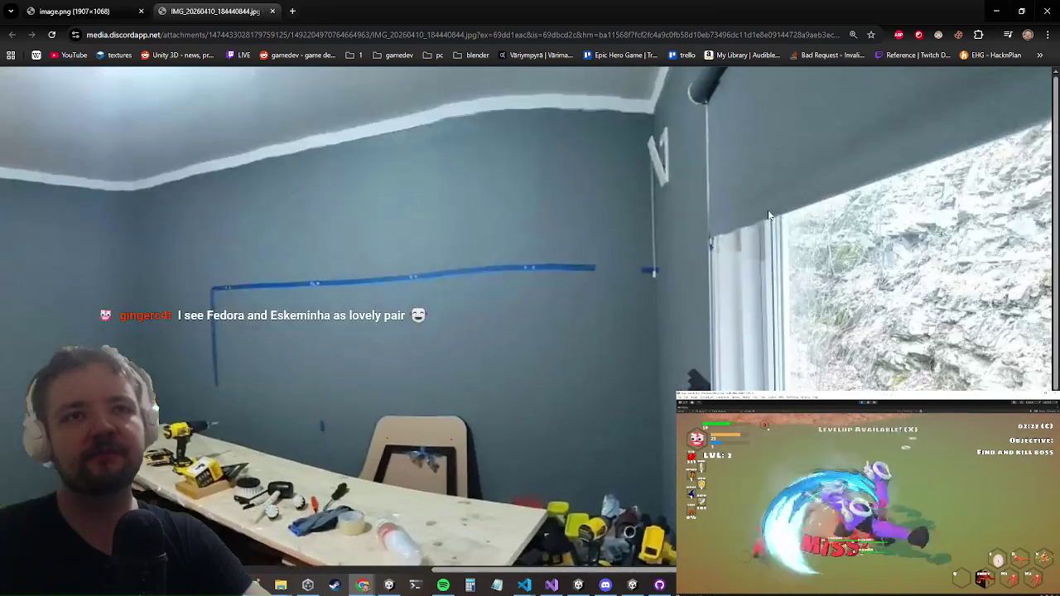
pyautogui.scroll(-2, 740, 231)
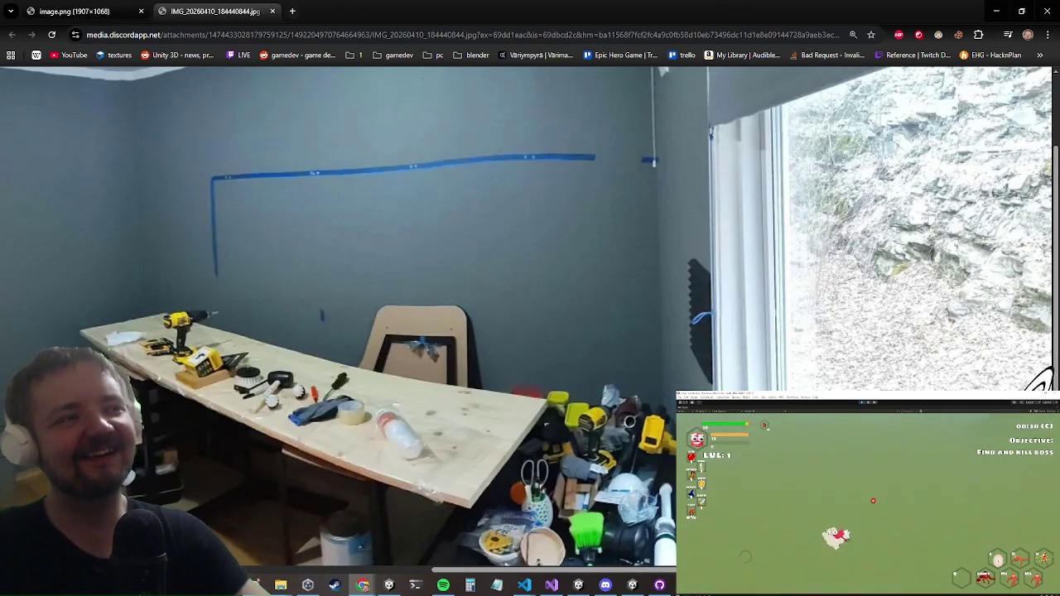
# Bring the 'Eet veel bananen' YouTube video window to the front.
pyautogui.hotkey('alt', 'Tab')
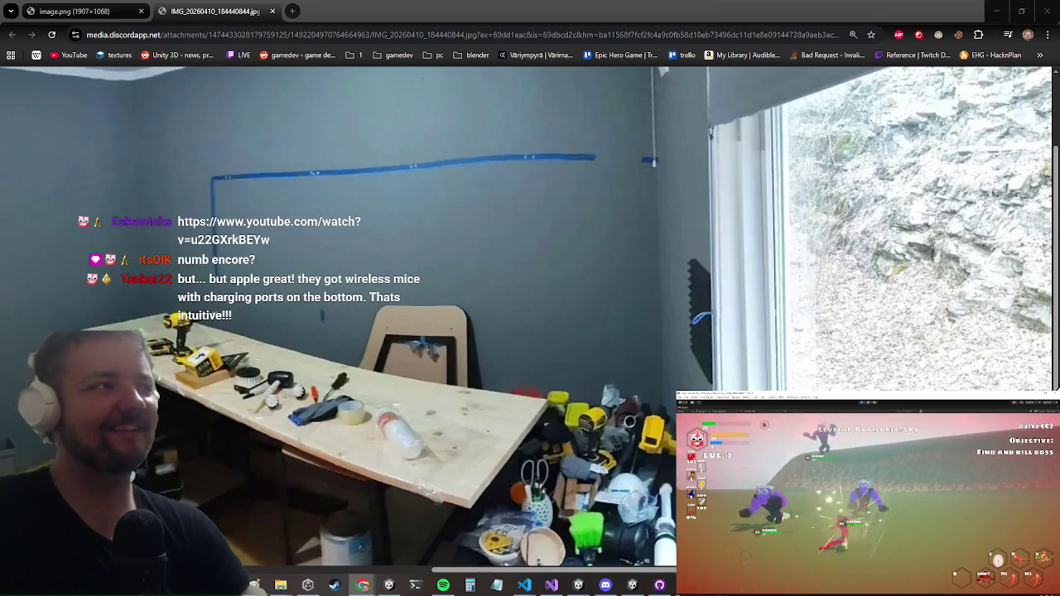
pyautogui.moveTo(362, 585)
pyautogui.click(260, 497)
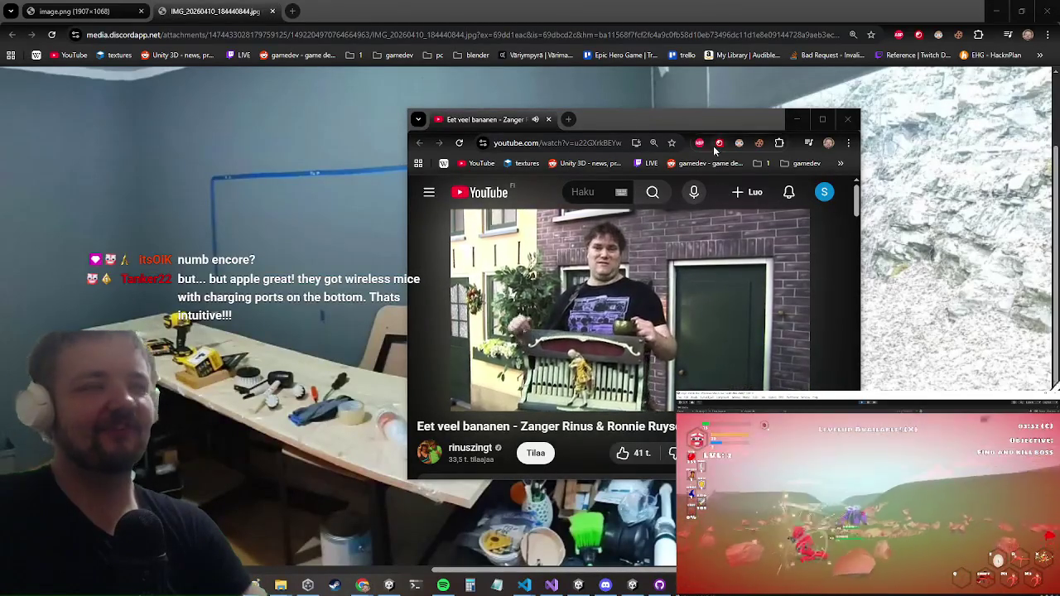
# Move the YouTube video window left, then onto the second monitor.
pyautogui.moveTo(683, 114); pyautogui.dragTo(462, 108)
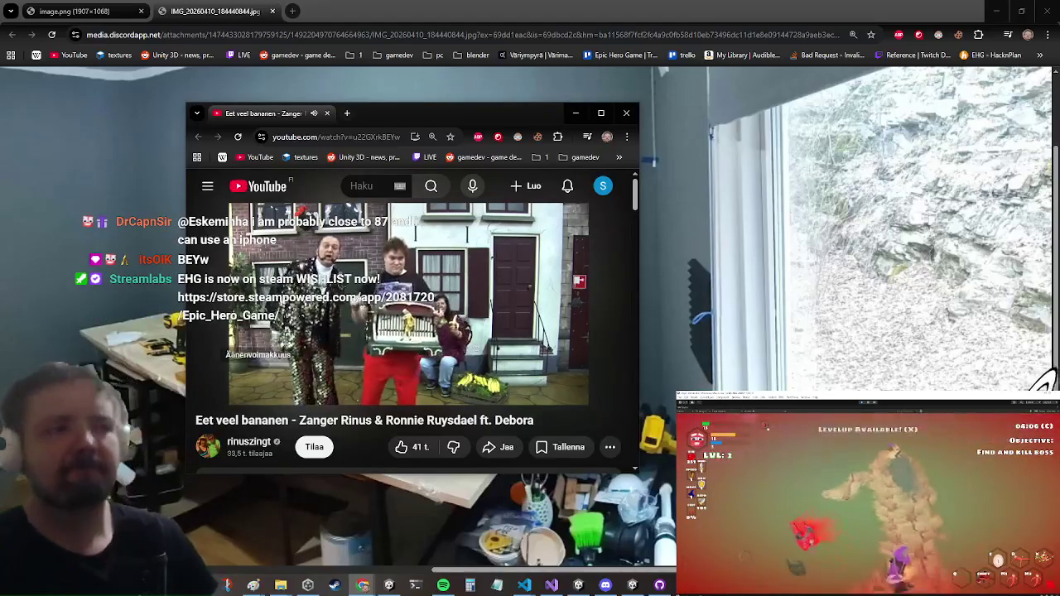
pyautogui.press('super')
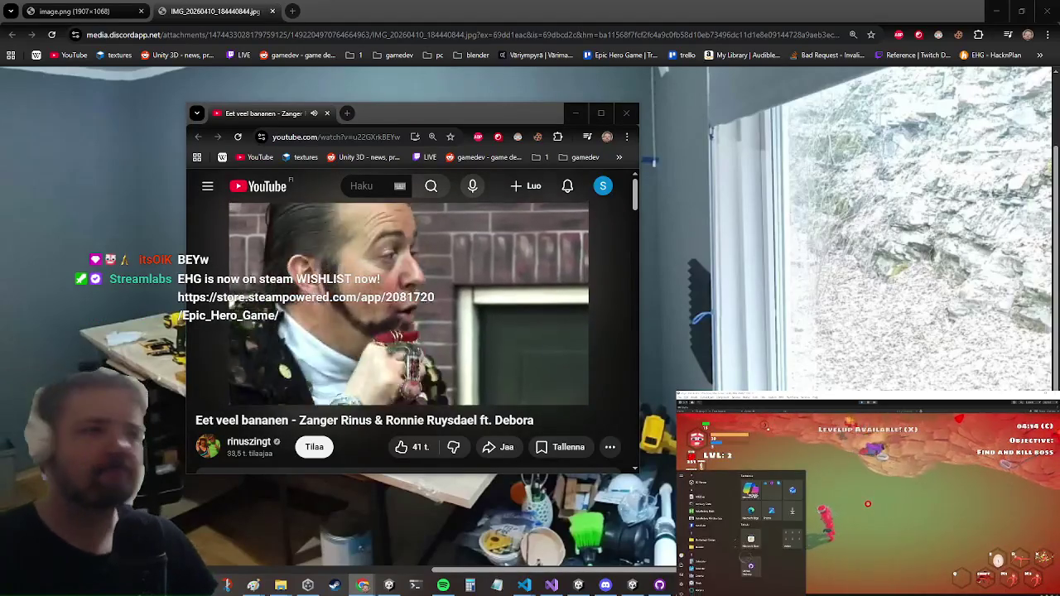
pyautogui.press('Escape')
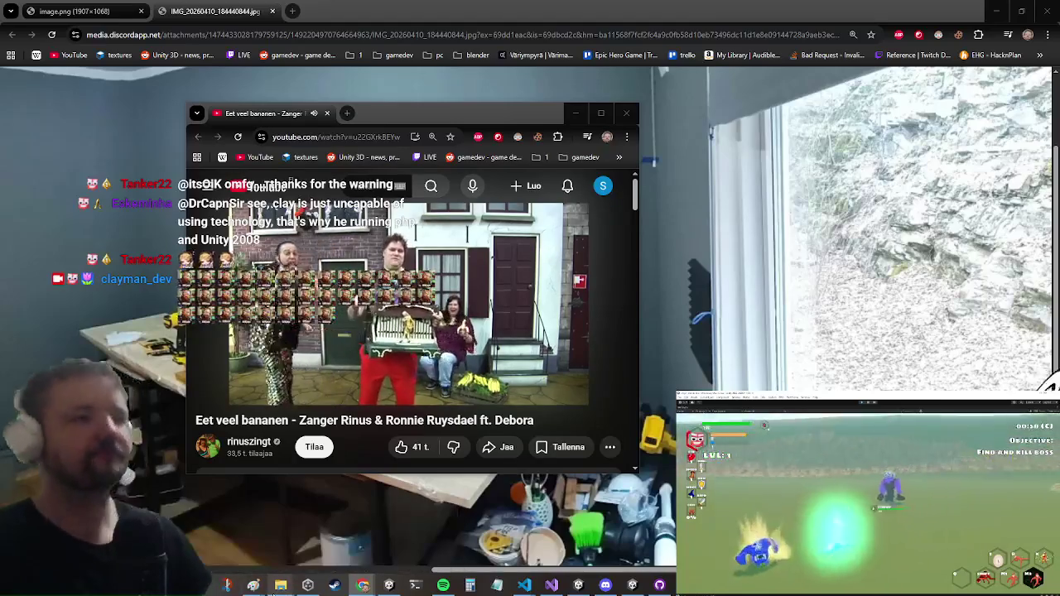
pyautogui.moveTo(277, 588)
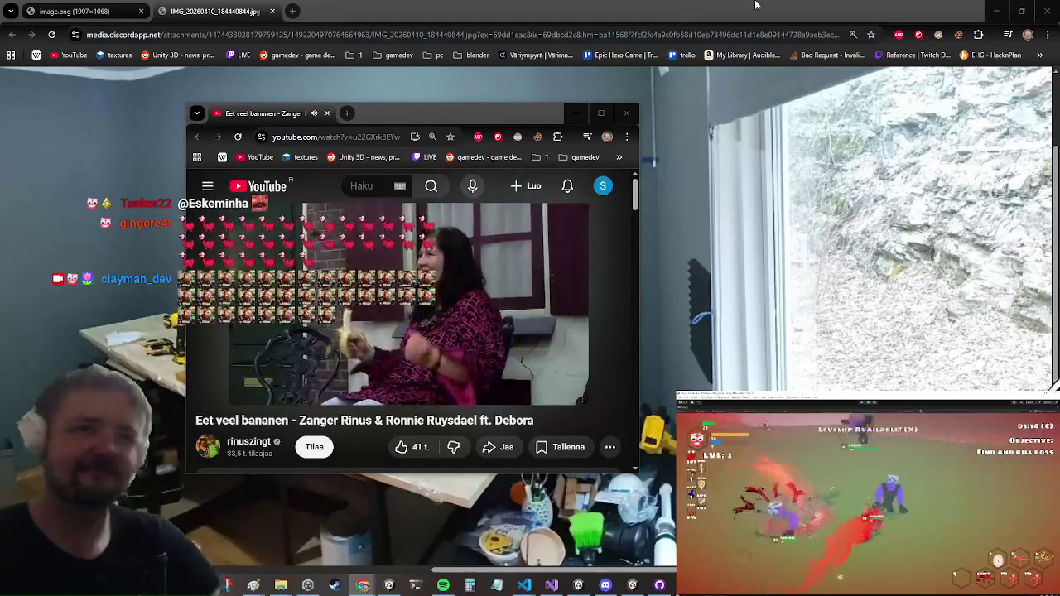
pyautogui.moveTo(406, 346)
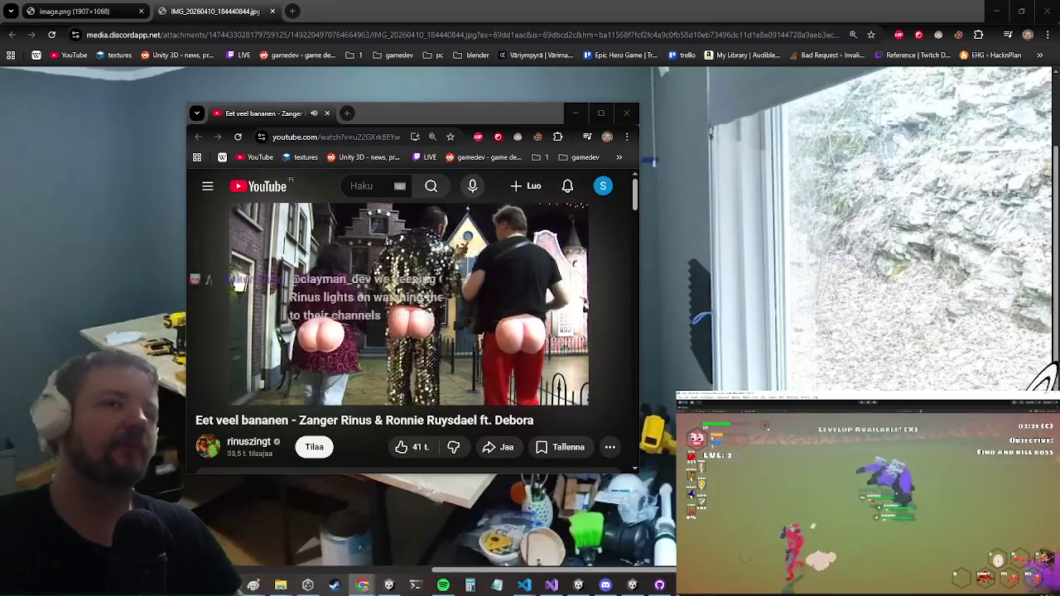
pyautogui.moveTo(488, 109); pyautogui.dragTo(0, 112)
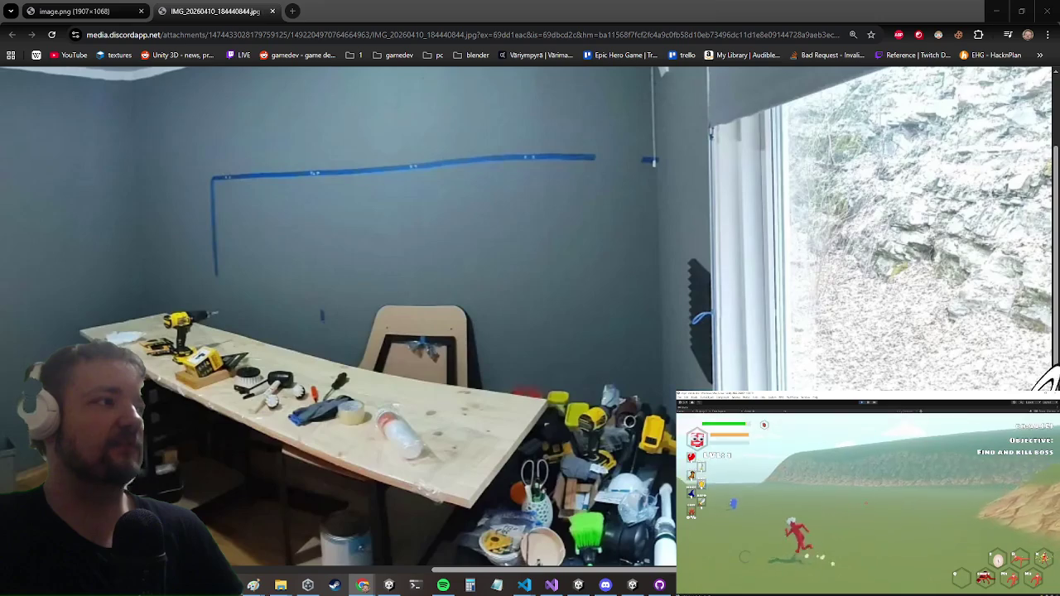
# Bring the video window back onto this screen, send it away again, and return to Unity.
pyautogui.press('super+shift+Right')
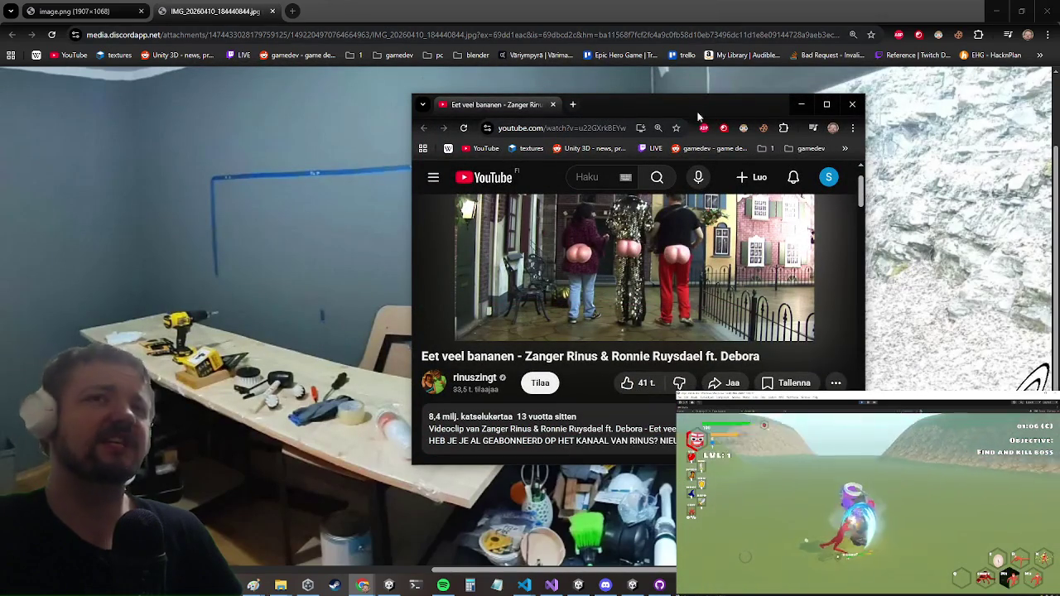
pyautogui.press('super+shift+Left')
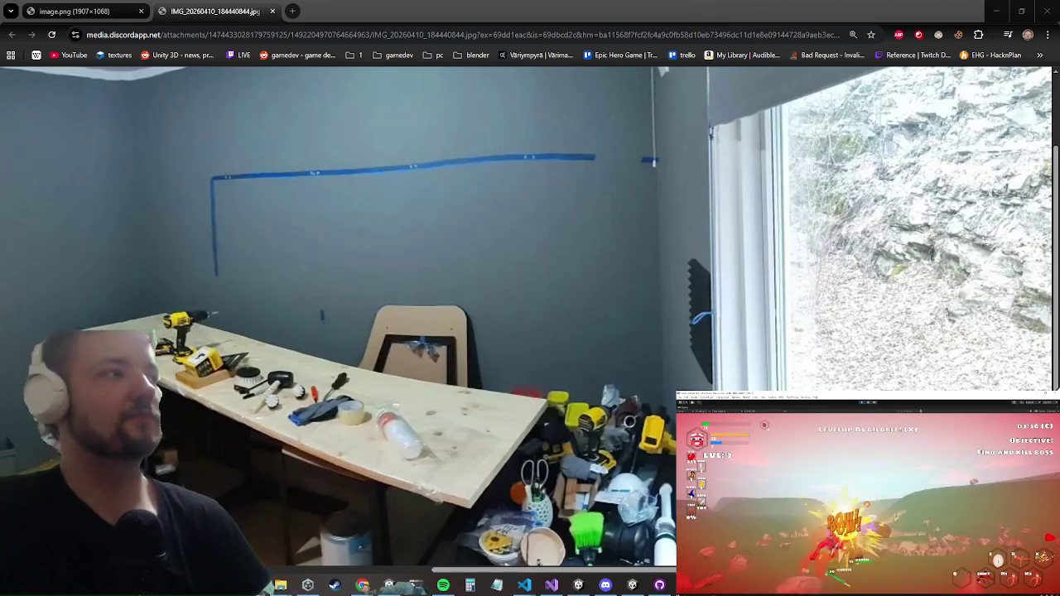
pyautogui.hotkey('alt', 'Tab')
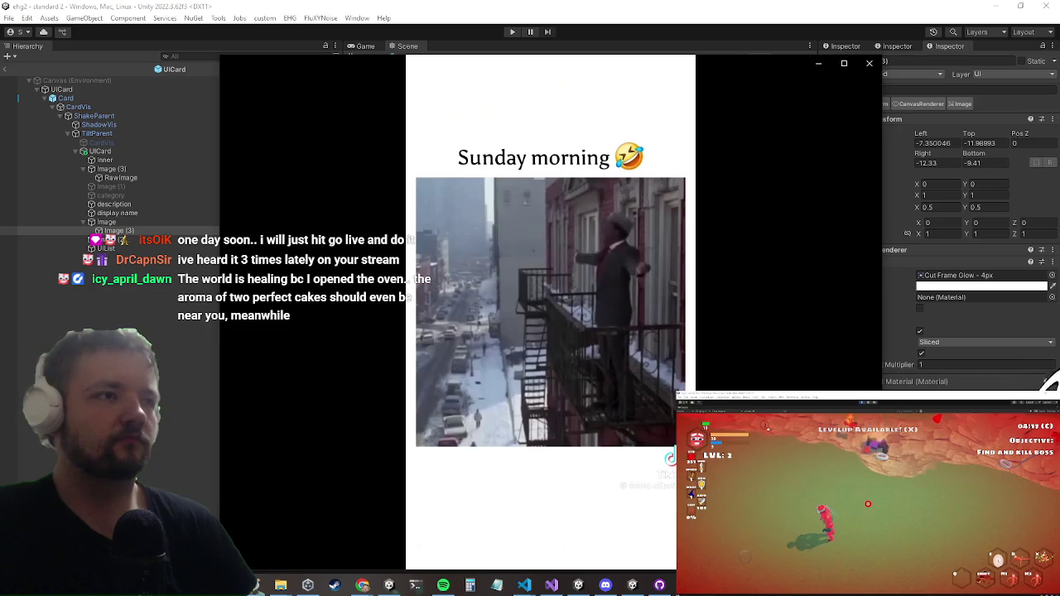
# Close the TikTok 'Sunday morning' clip window covering the UICard prefab.
pyautogui.click(869, 63)
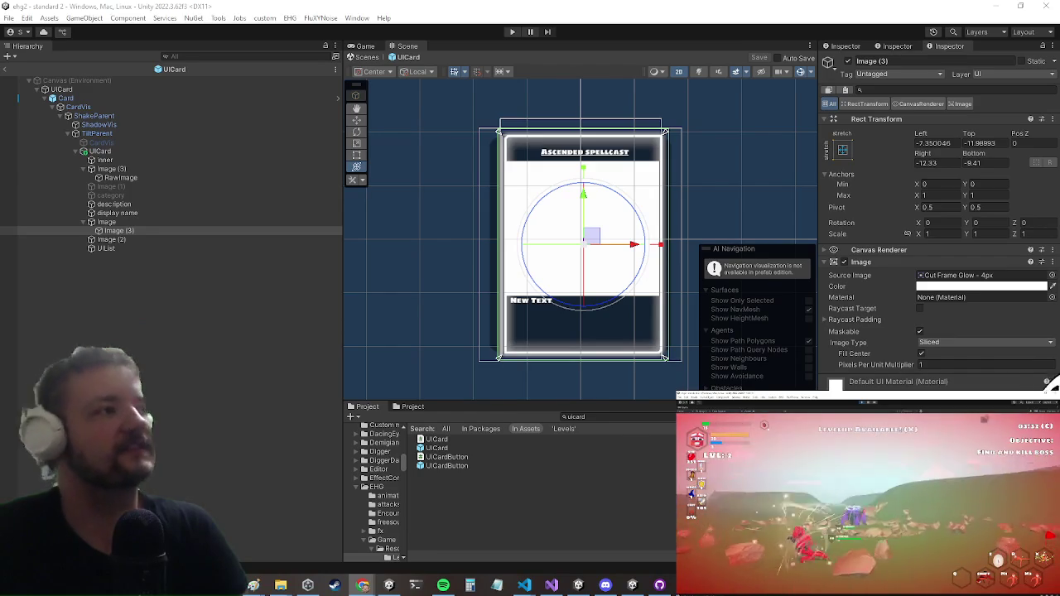
# Raise the YouTube window and toggle its video between playing and paused, ending on play.
pyautogui.click(363, 585)
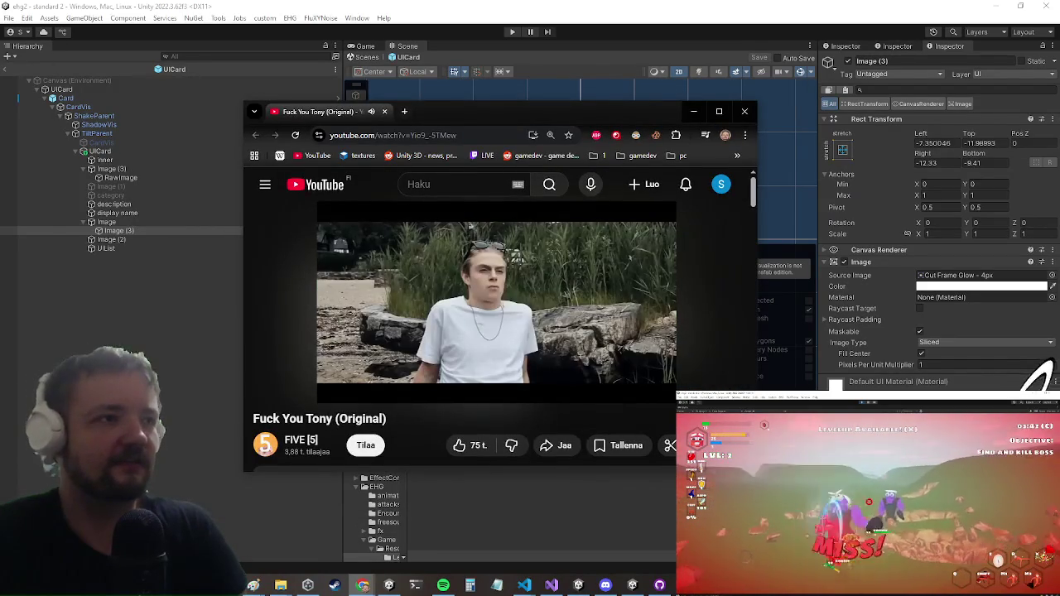
pyautogui.press('space')
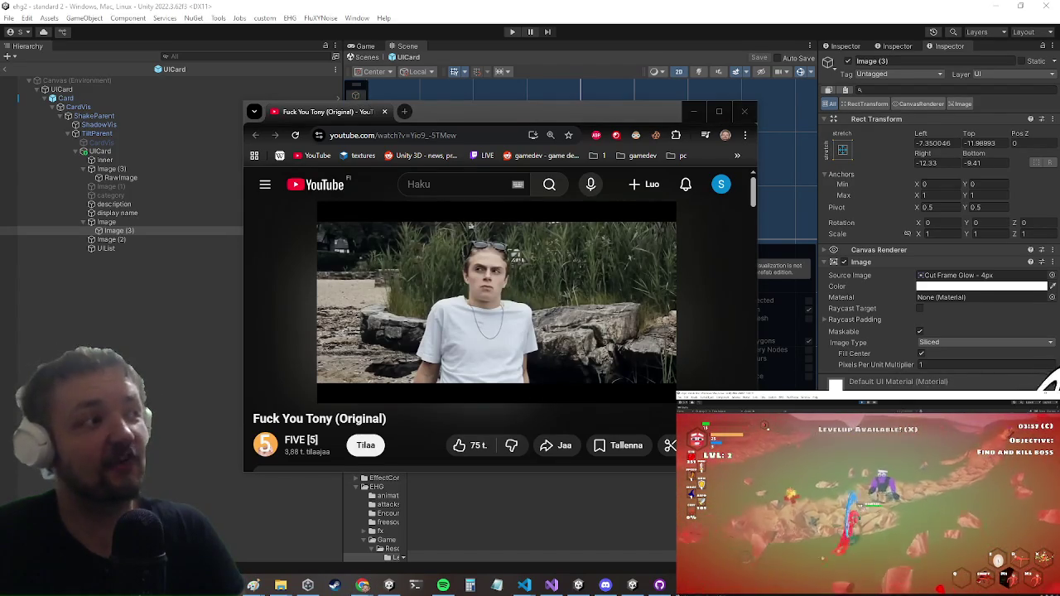
pyautogui.click(557, 276)
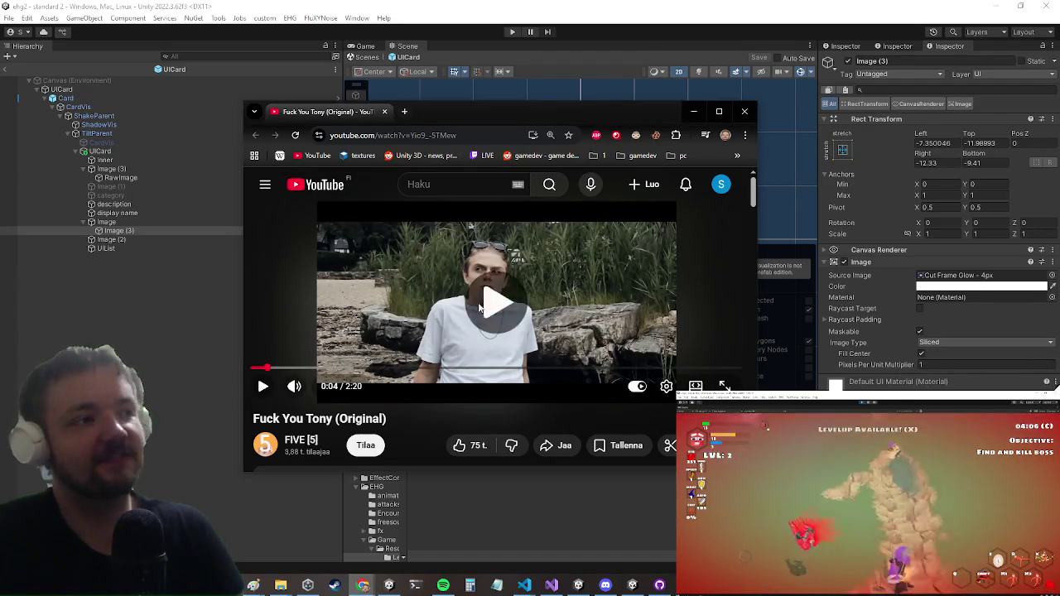
pyautogui.click(542, 271)
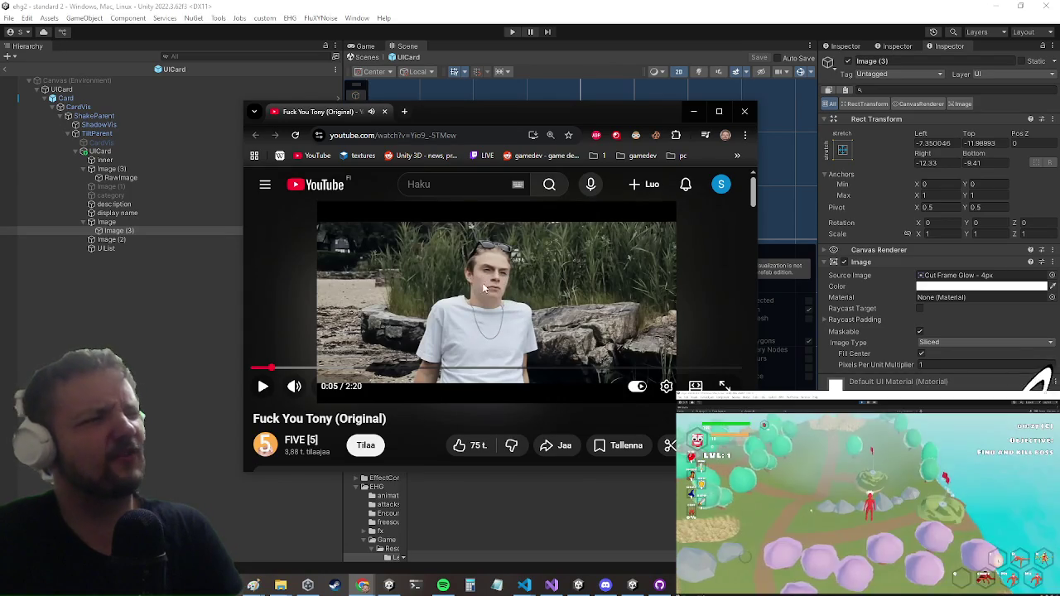
pyautogui.click(435, 270)
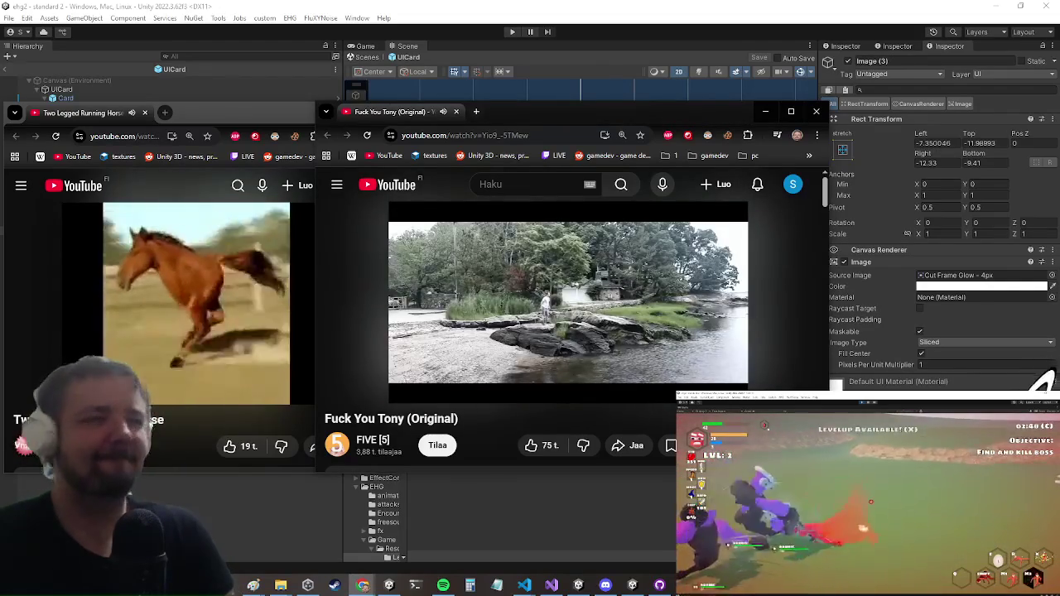
# Switch between the two video windows, pause one near 2:16, and close its window.
pyautogui.click(203, 308)
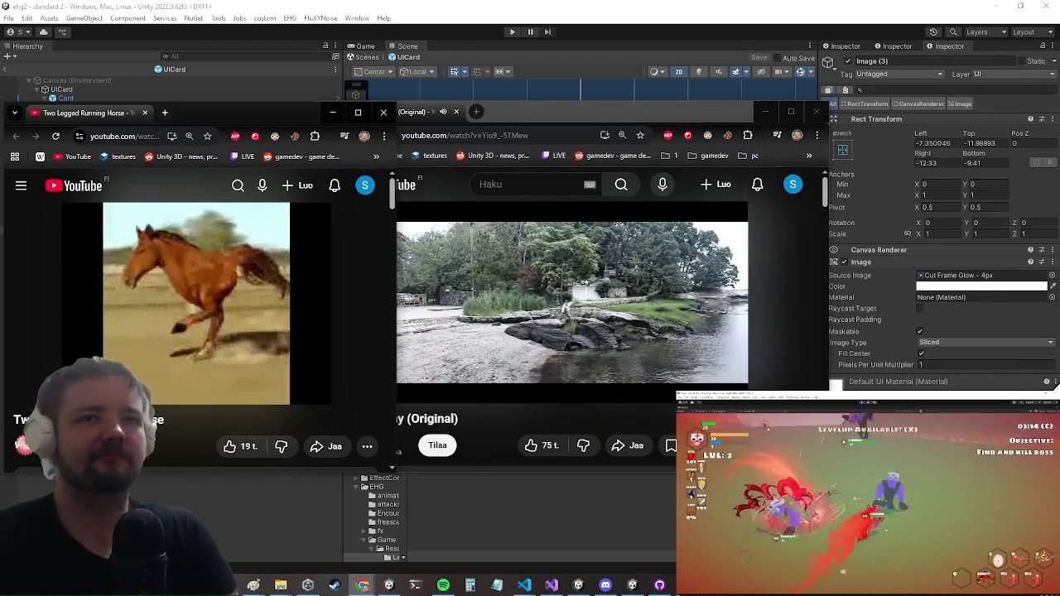
pyautogui.click(500, 413)
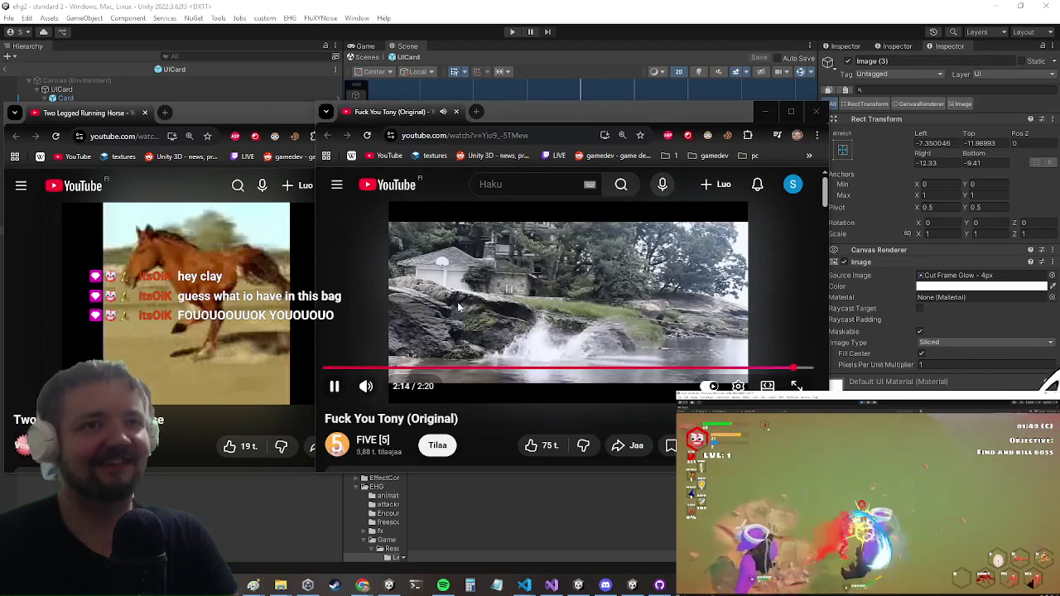
pyautogui.click(480, 296)
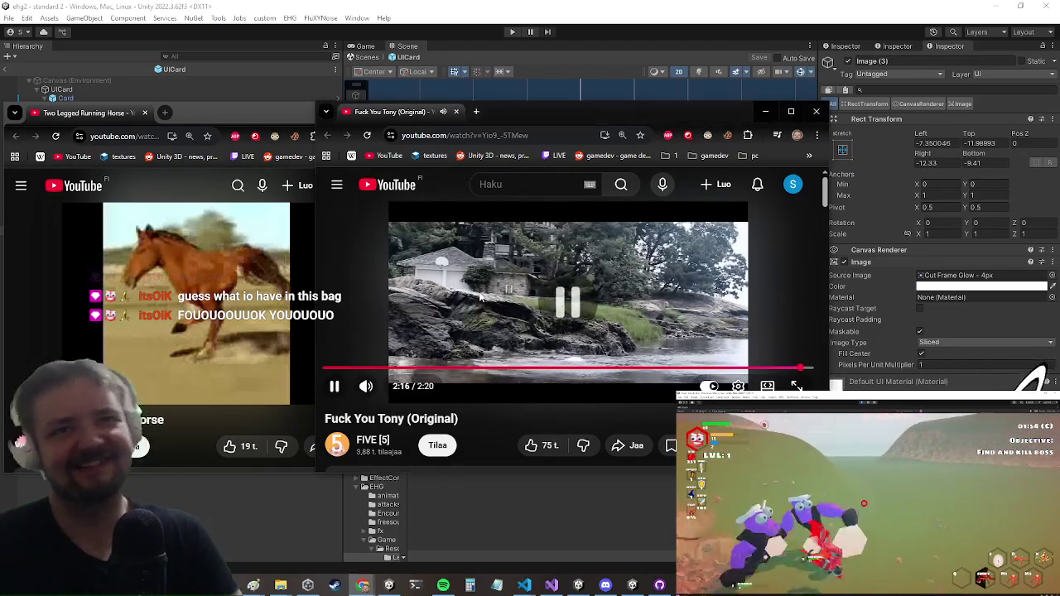
pyautogui.click(816, 112)
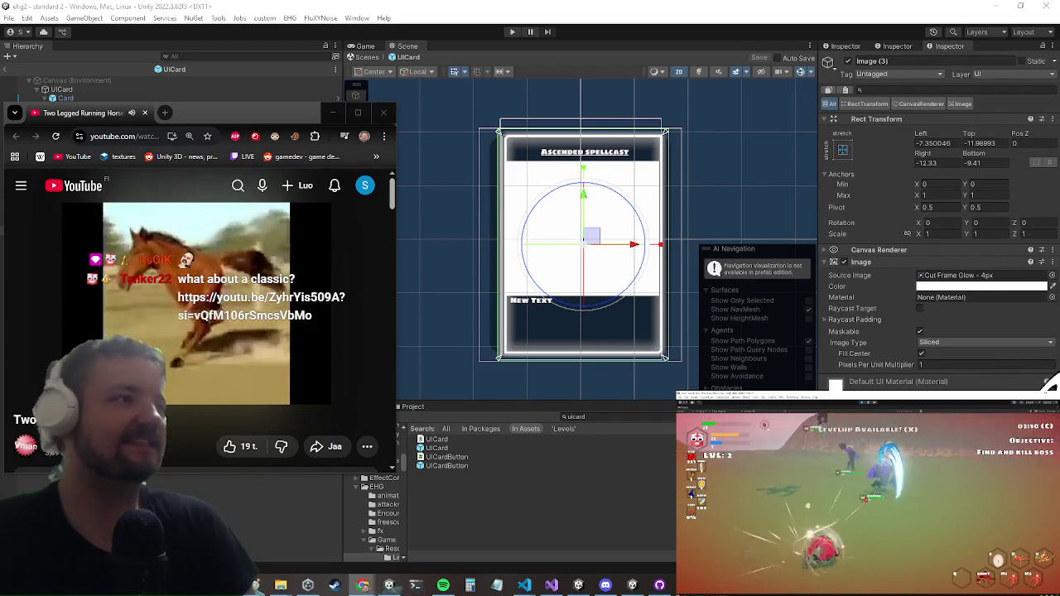
# Open the Aqua Barbie Girl music video from the chat link in a new window.
pyautogui.moveTo(1059, 116); pyautogui.dragTo(624, 116)
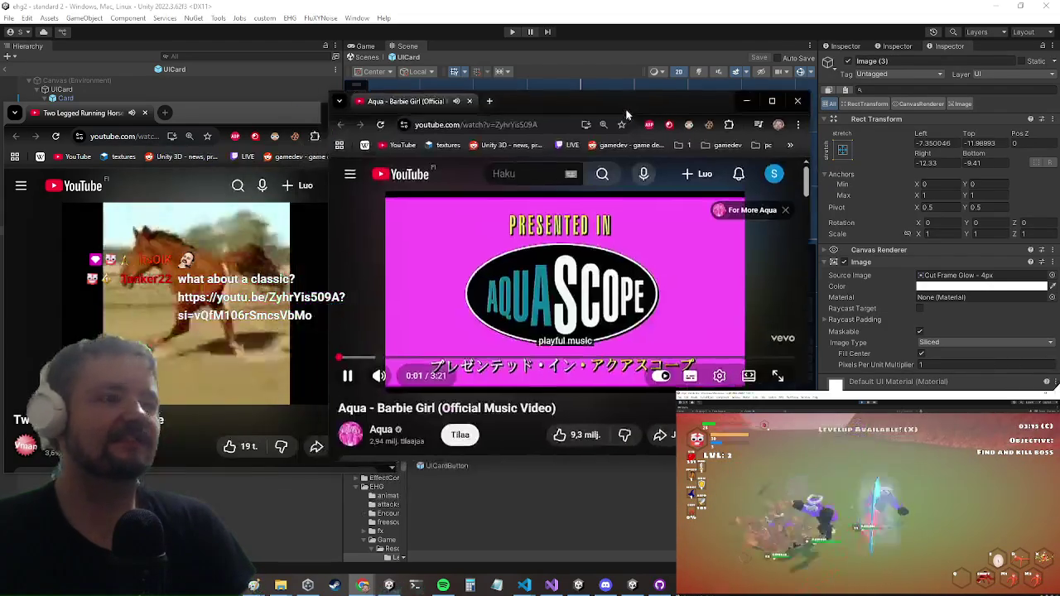
# Close the Barbie Girl and horse video windows to reveal the UICard prefab scene.
pyautogui.click(110, 288)
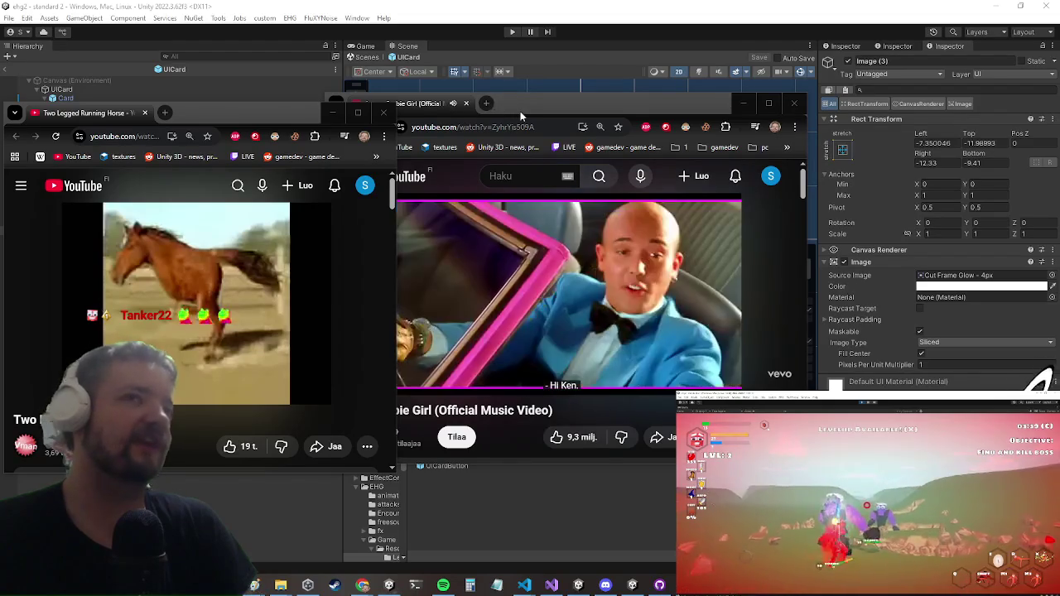
pyautogui.click(528, 93)
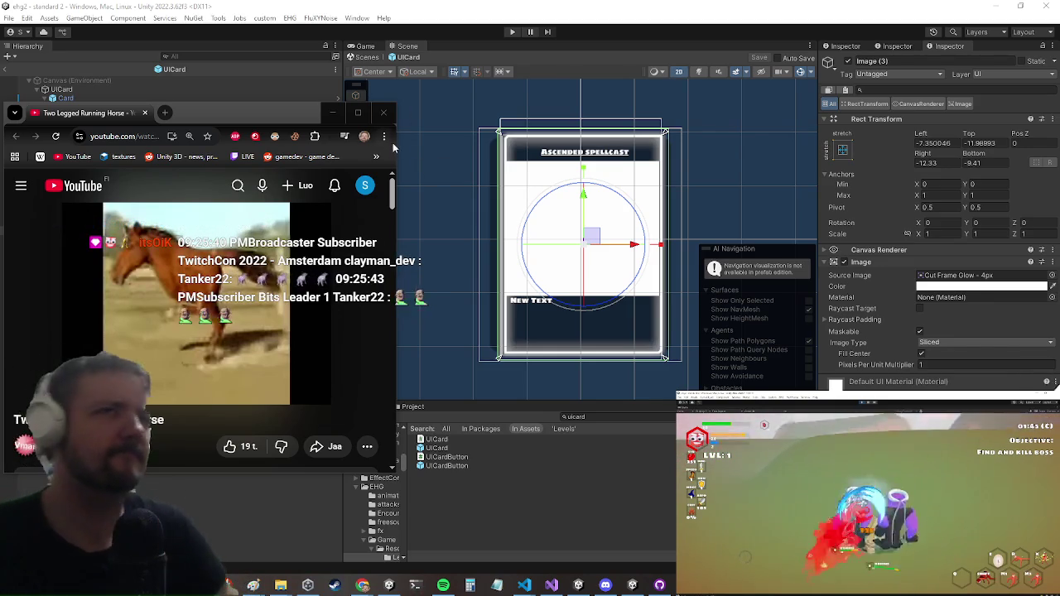
pyautogui.click(383, 111)
# Select the bottom Image and try Background_ScreenGlow as its source sprite.
pyautogui.click(106, 257)
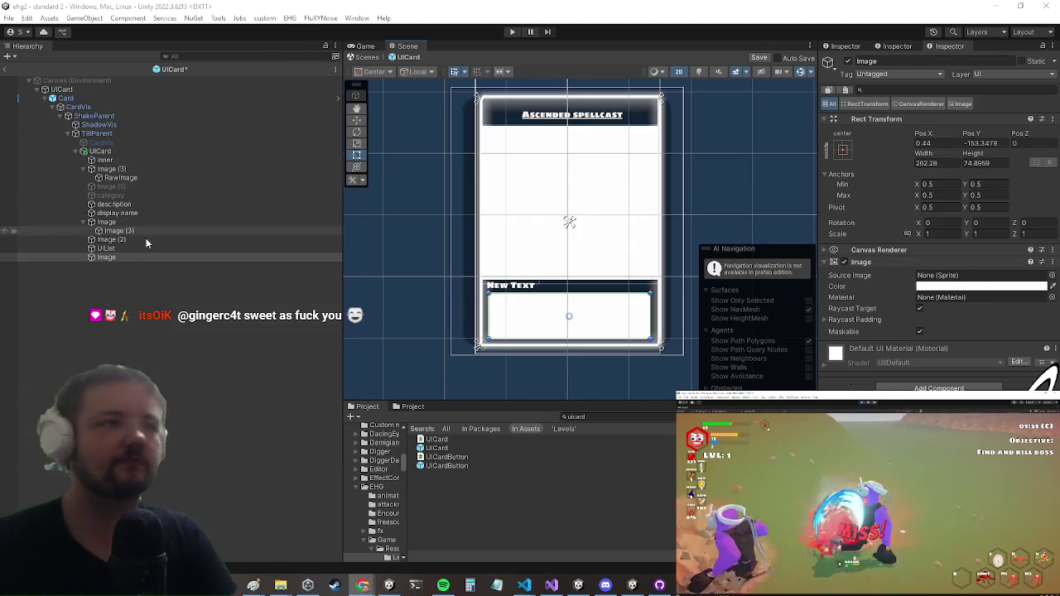
pyautogui.rightClick(128, 262)
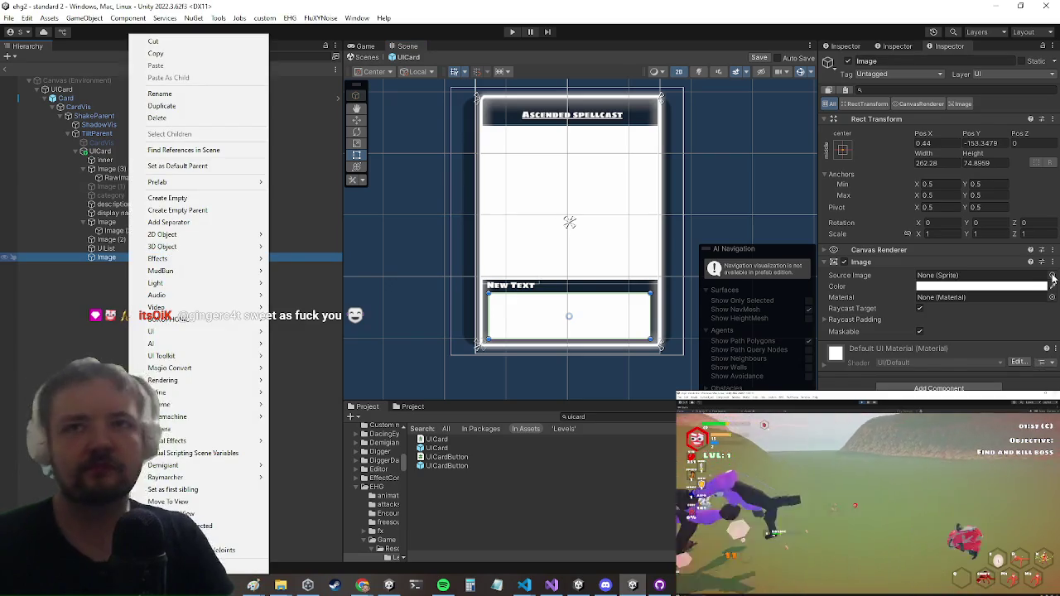
pyautogui.click(1051, 275)
pyautogui.moveTo(705, 278); pyautogui.dragTo(562, 240)
pyautogui.scroll(-10, 573, 328)
pyautogui.scroll(-15, 560, 313)
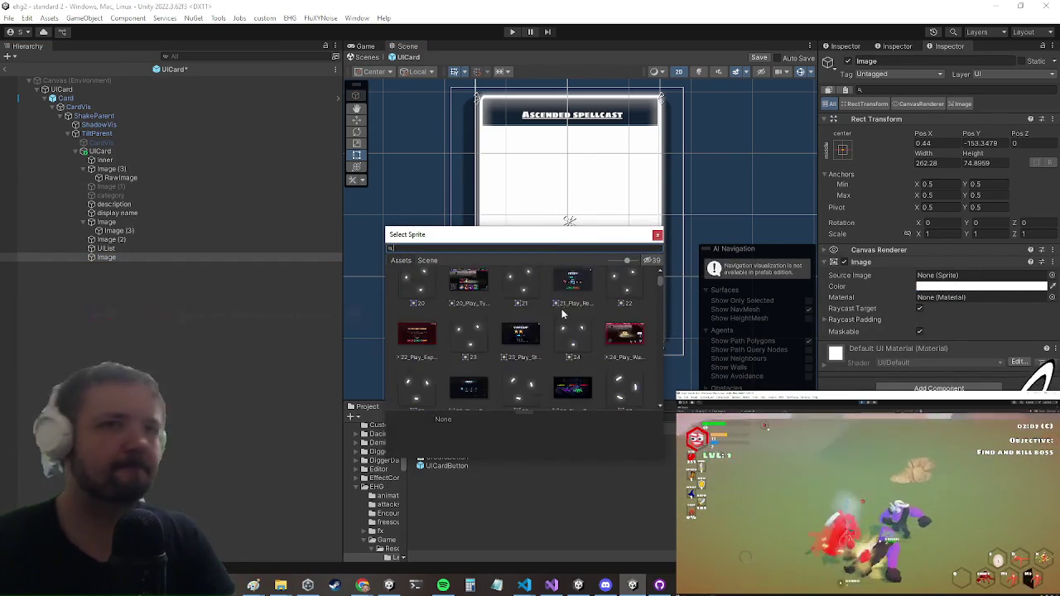
pyautogui.scroll(3, 549, 313)
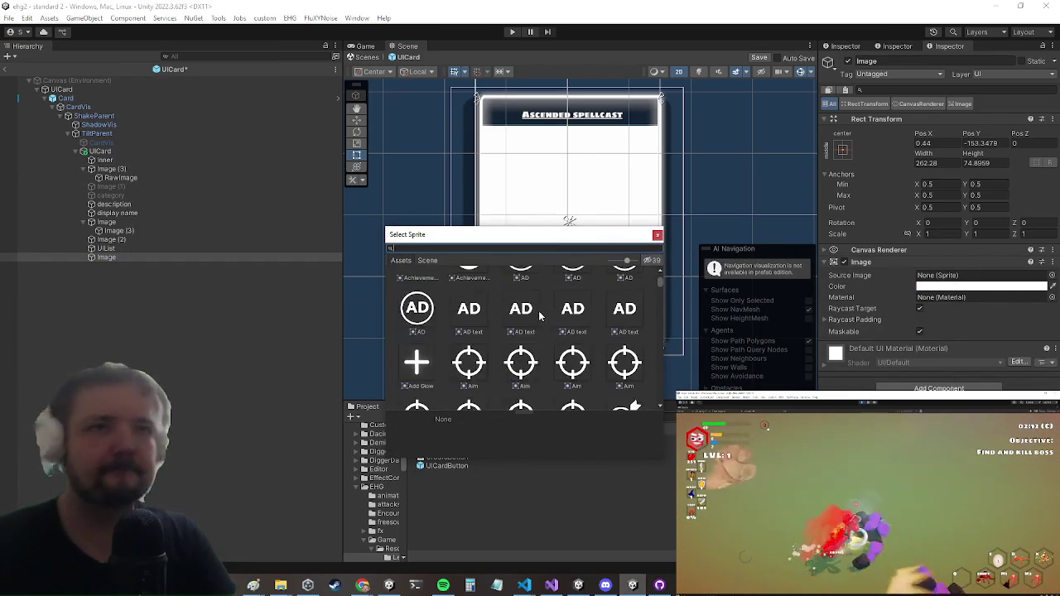
pyautogui.scroll(-8, 582, 328)
pyautogui.scroll(-20, 575, 328)
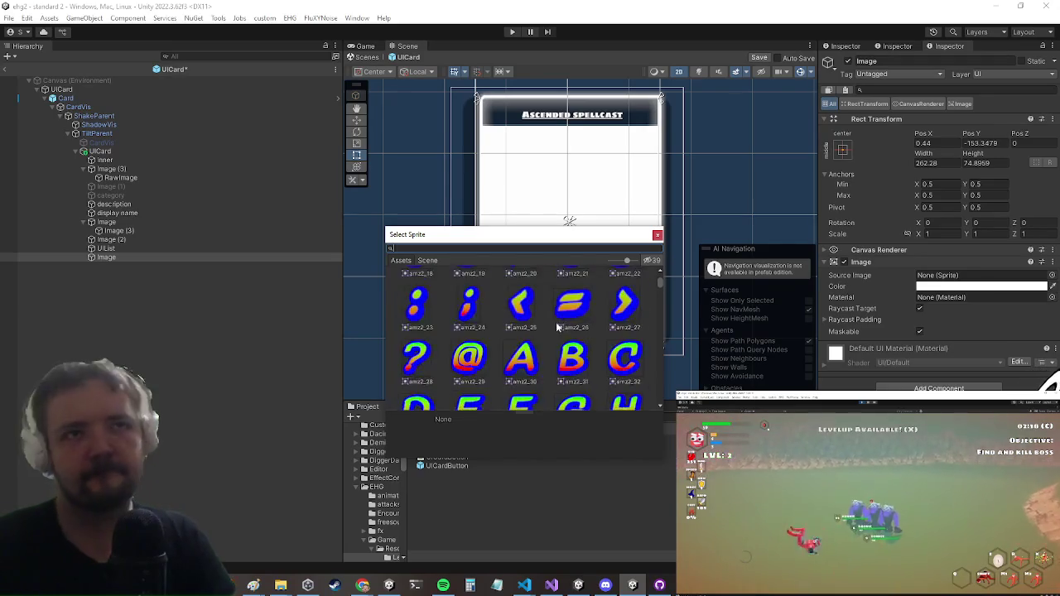
pyautogui.scroll(-20, 566, 328)
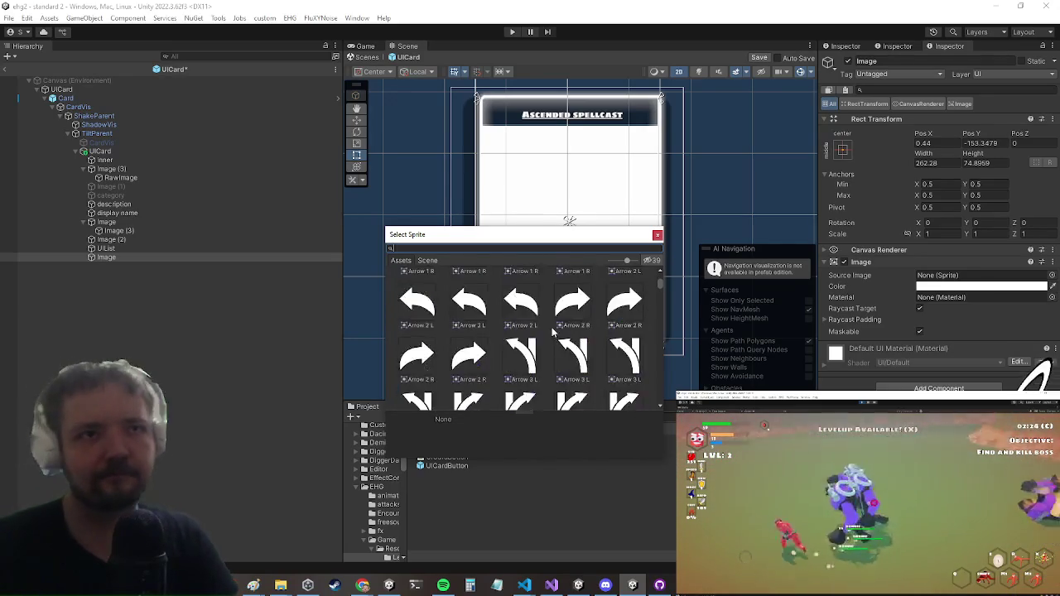
pyautogui.scroll(-3, 540, 333)
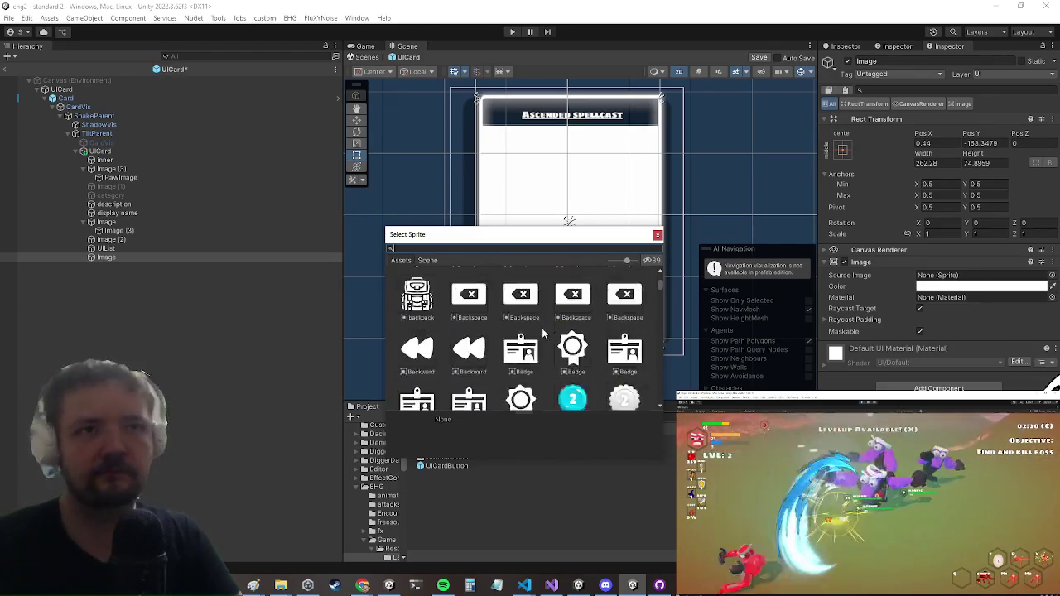
pyautogui.scroll(4, 538, 336)
pyautogui.scroll(-1, 535, 341)
pyautogui.click(416, 340)
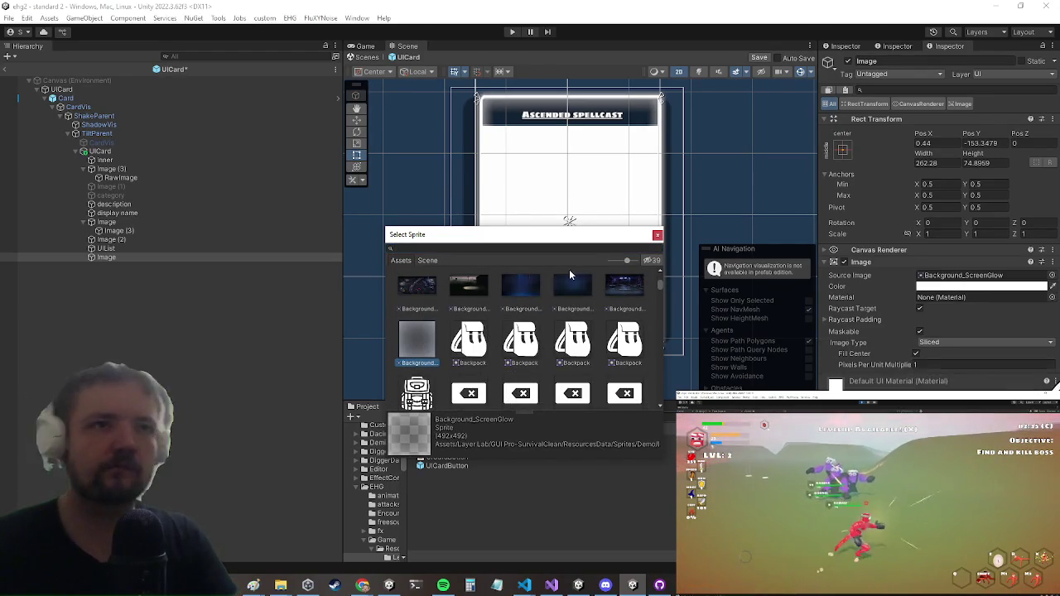
# Switch the panel image to the blankComicPage sprite and close the sprite picker.
pyautogui.moveTo(561, 243); pyautogui.dragTo(283, 268)
pyautogui.scroll(-8, 304, 390)
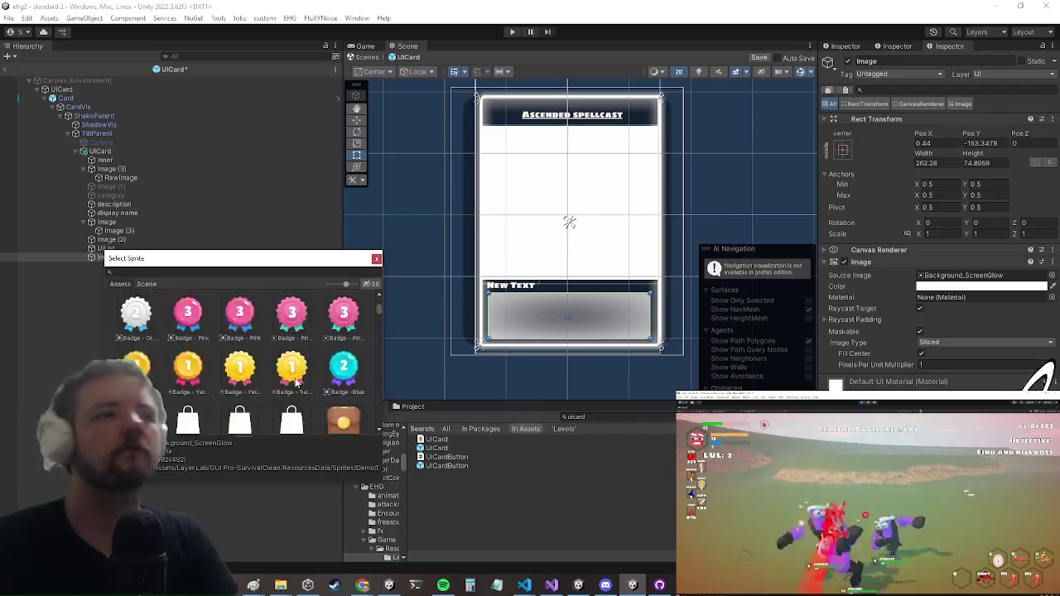
pyautogui.scroll(-10, 303, 381)
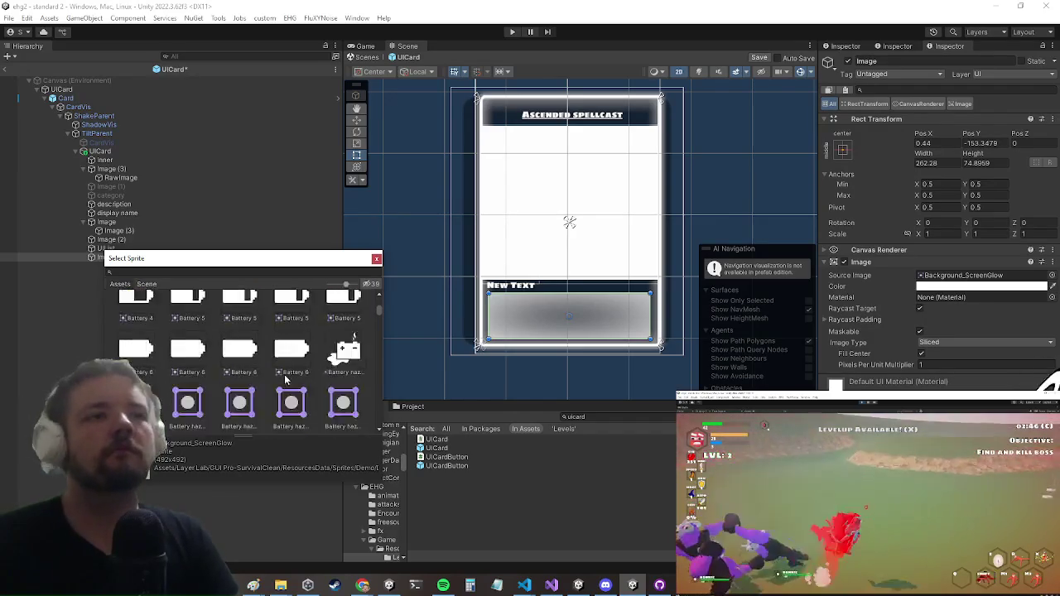
pyautogui.scroll(-8, 255, 387)
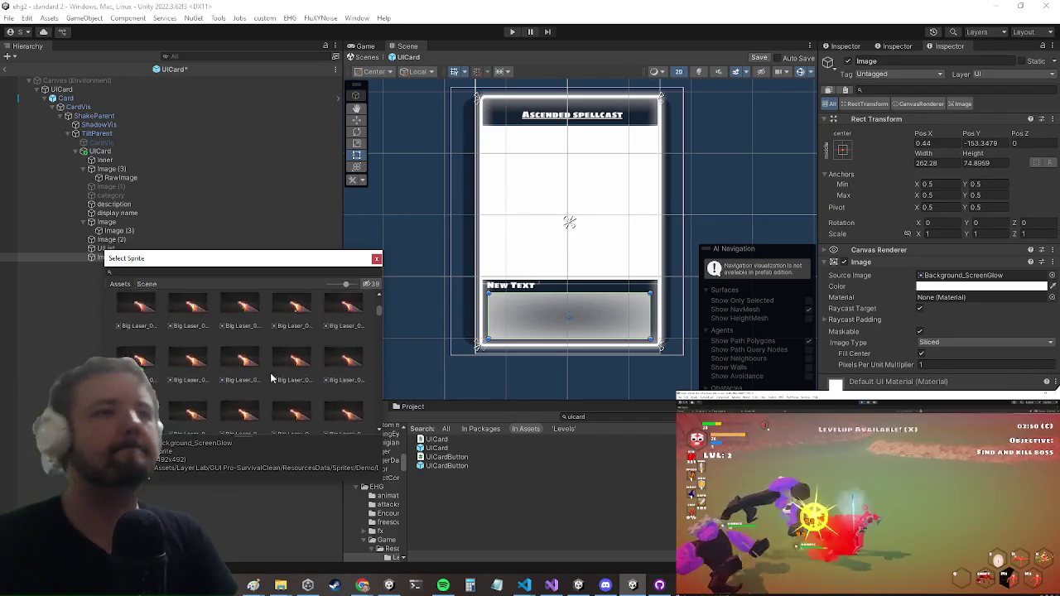
pyautogui.scroll(-5, 274, 380)
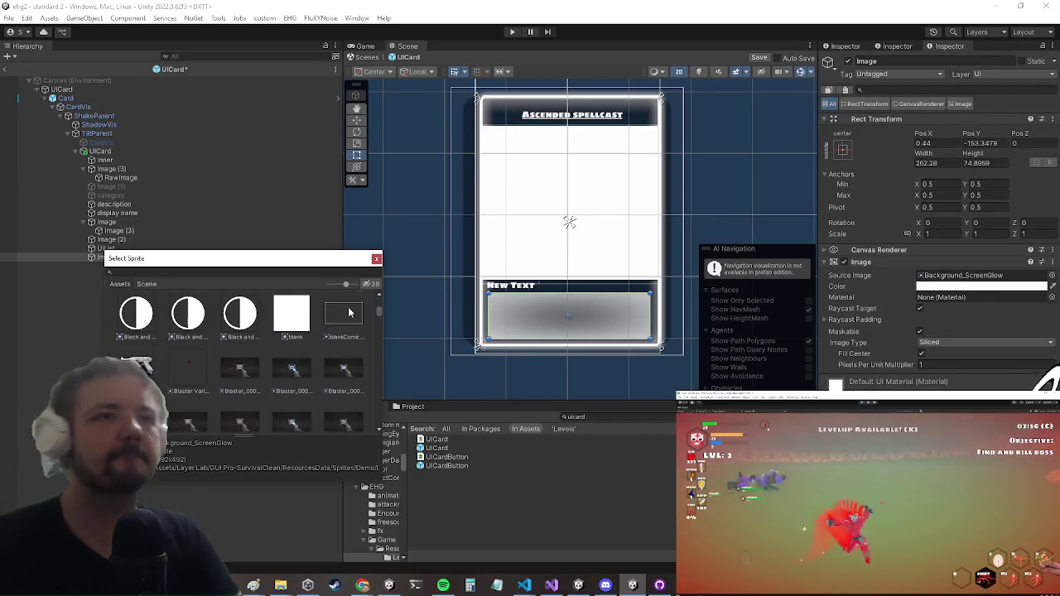
pyautogui.click(348, 308)
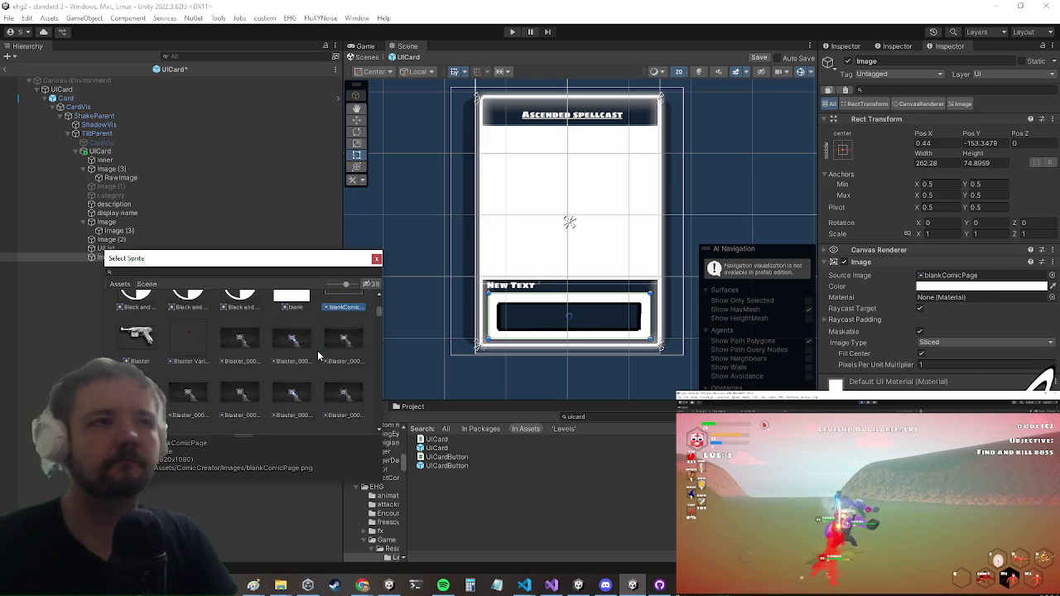
pyautogui.scroll(-3, 317, 350)
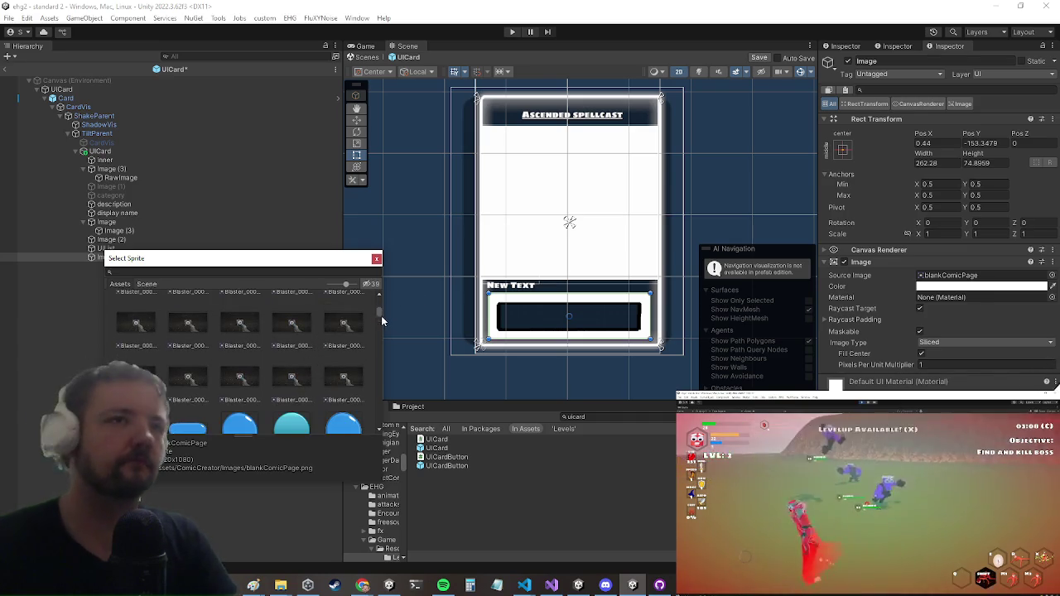
pyautogui.scroll(-10, 372, 318)
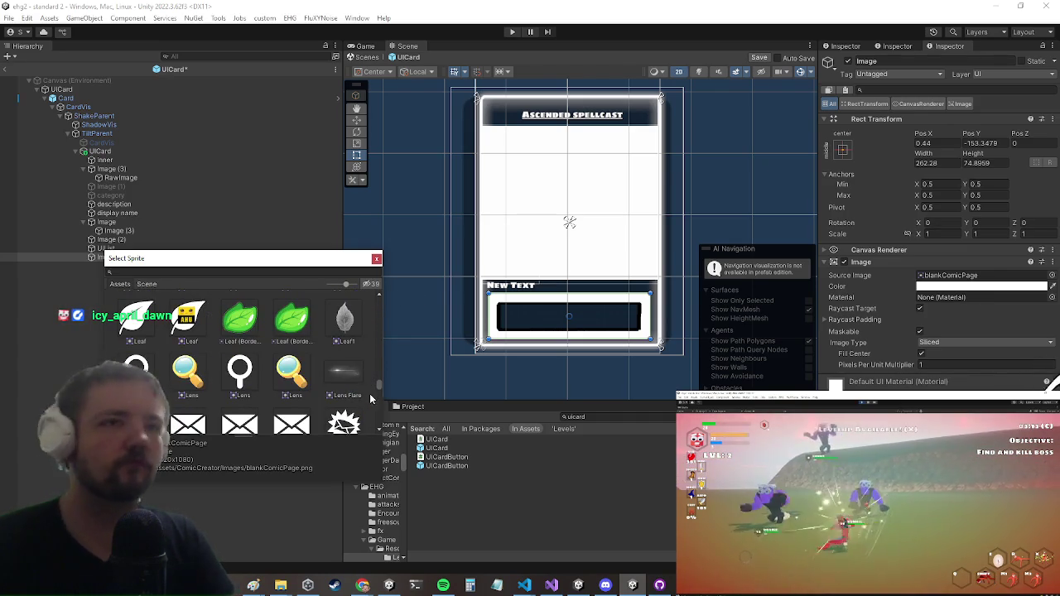
pyautogui.moveTo(381, 393); pyautogui.dragTo(383, 500)
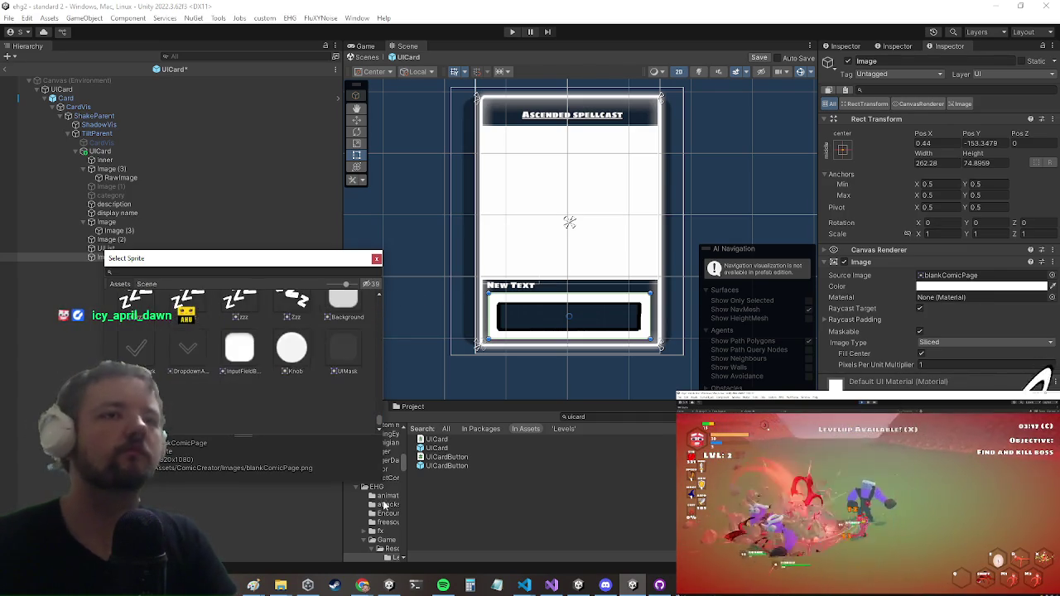
pyautogui.scroll(10, 293, 391)
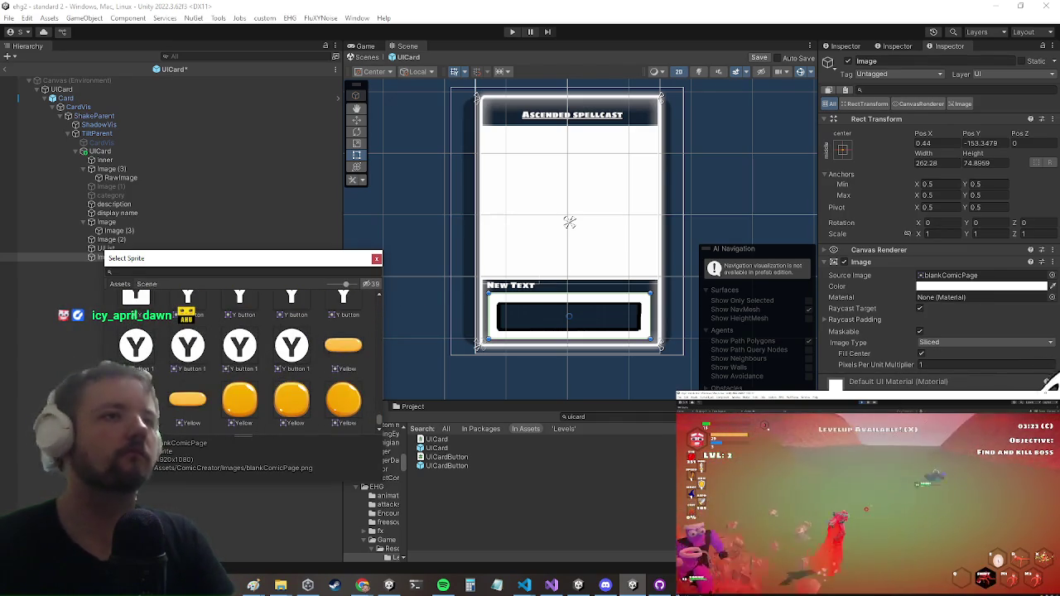
pyautogui.press('Escape')
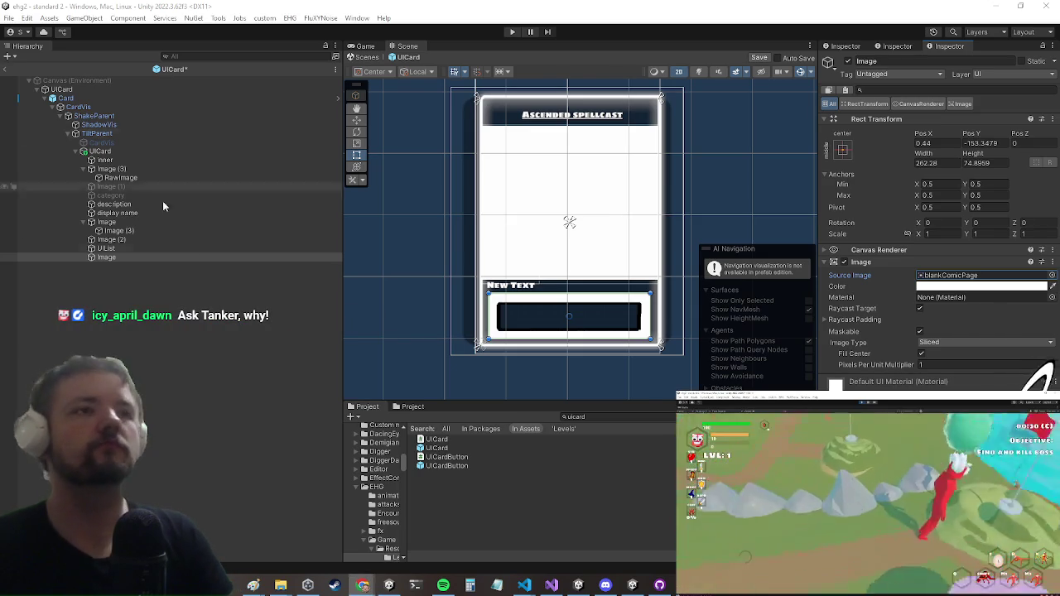
# Browse the panel image's sprite picker for the Popup frame sprites.
pyautogui.click(1051, 277)
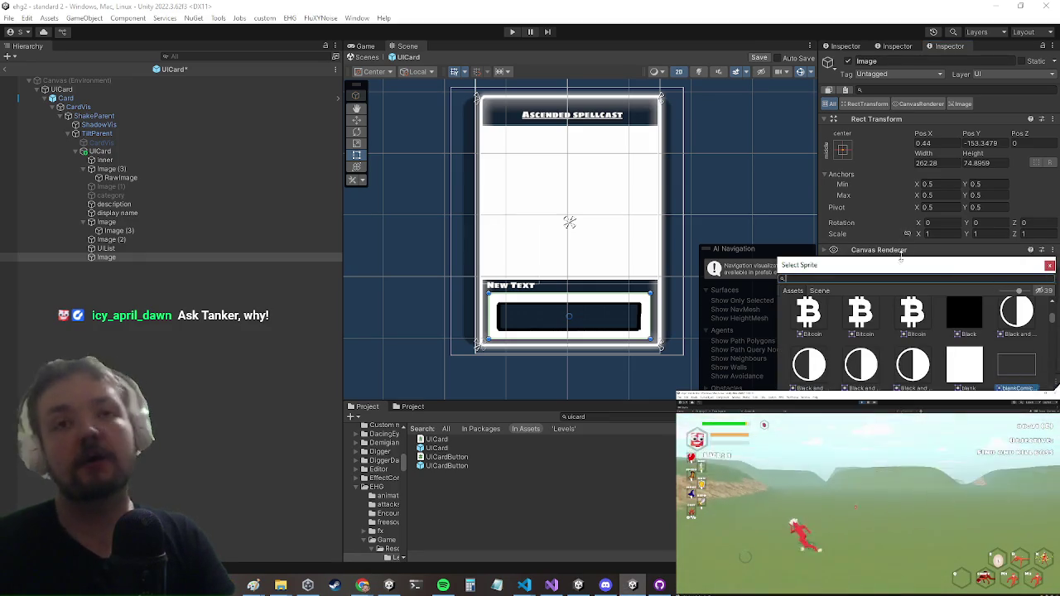
pyautogui.moveTo(903, 260)
pyautogui.mouseDown()
pyautogui.moveTo(659, 248)
pyautogui.moveTo(597, 235)
pyautogui.mouseUp()
pyautogui.scroll(-5, 593, 298)
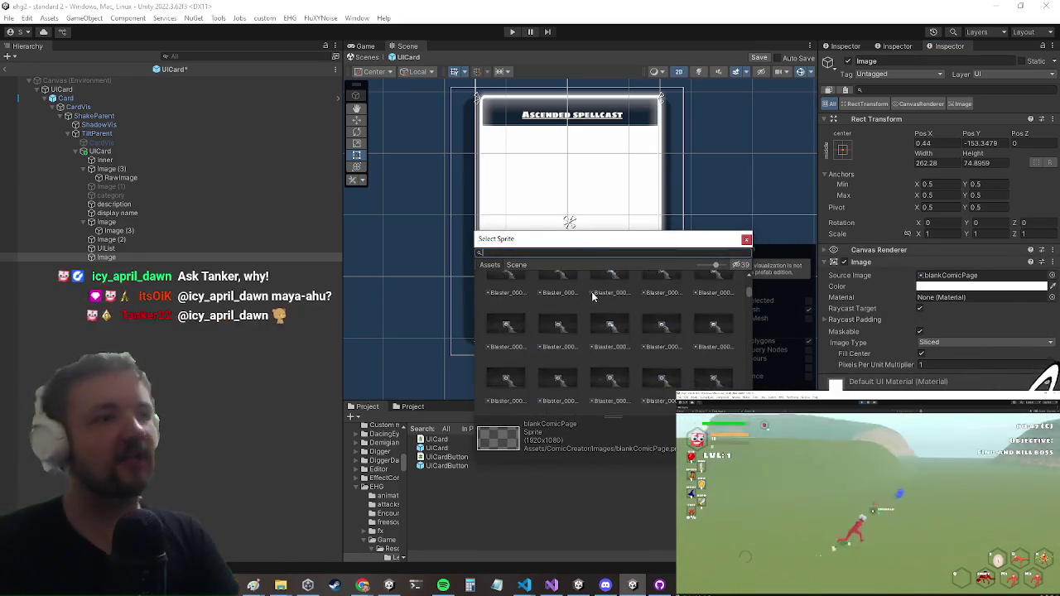
pyautogui.scroll(-10, 593, 298)
pyautogui.moveTo(749, 294); pyautogui.dragTo(748, 369)
pyautogui.scroll(-10, 602, 328)
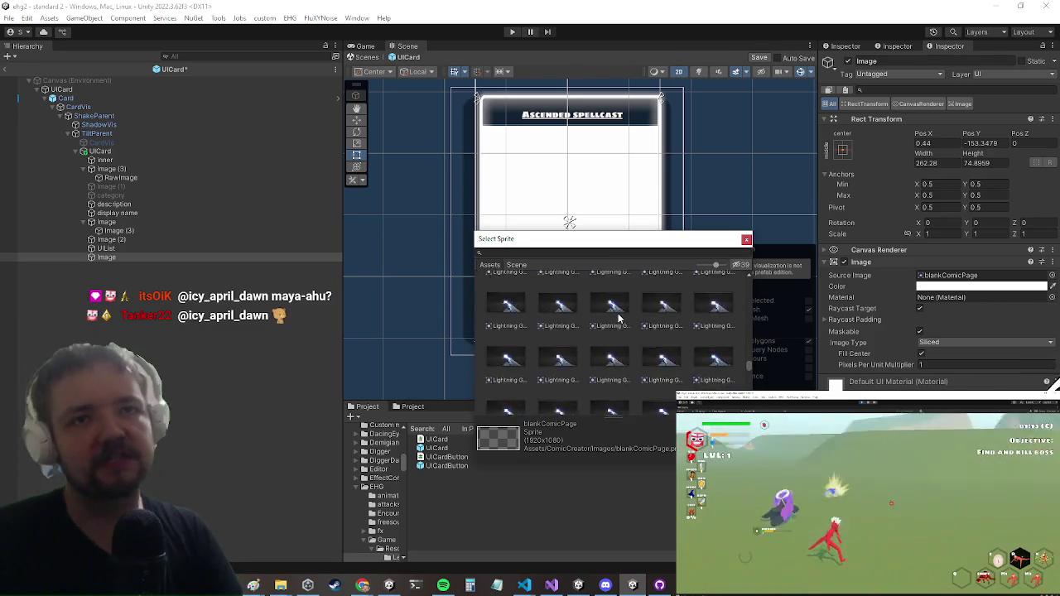
pyautogui.scroll(-15, 601, 329)
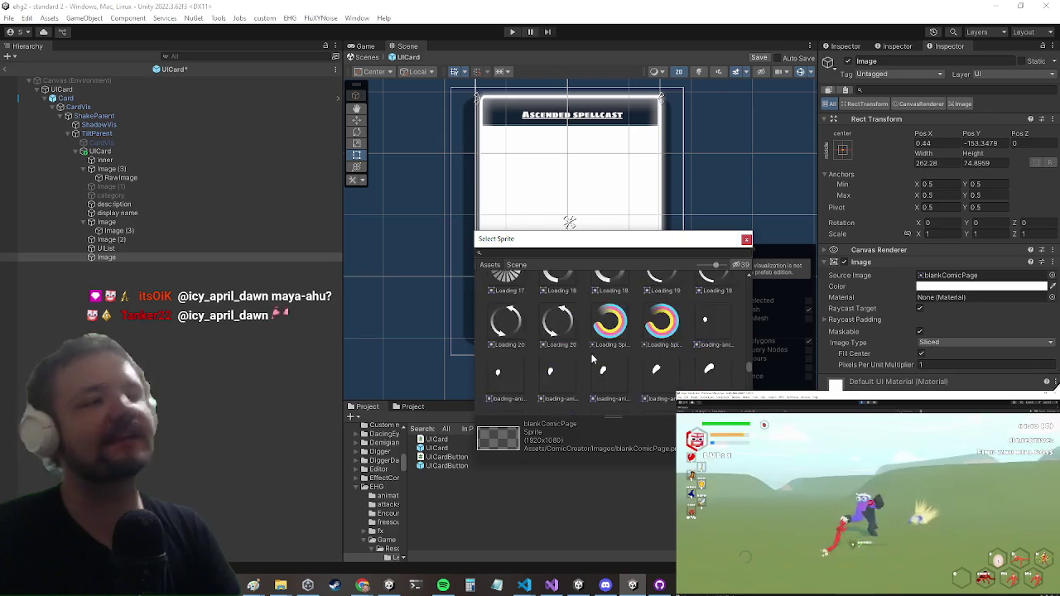
pyautogui.scroll(-12, 601, 358)
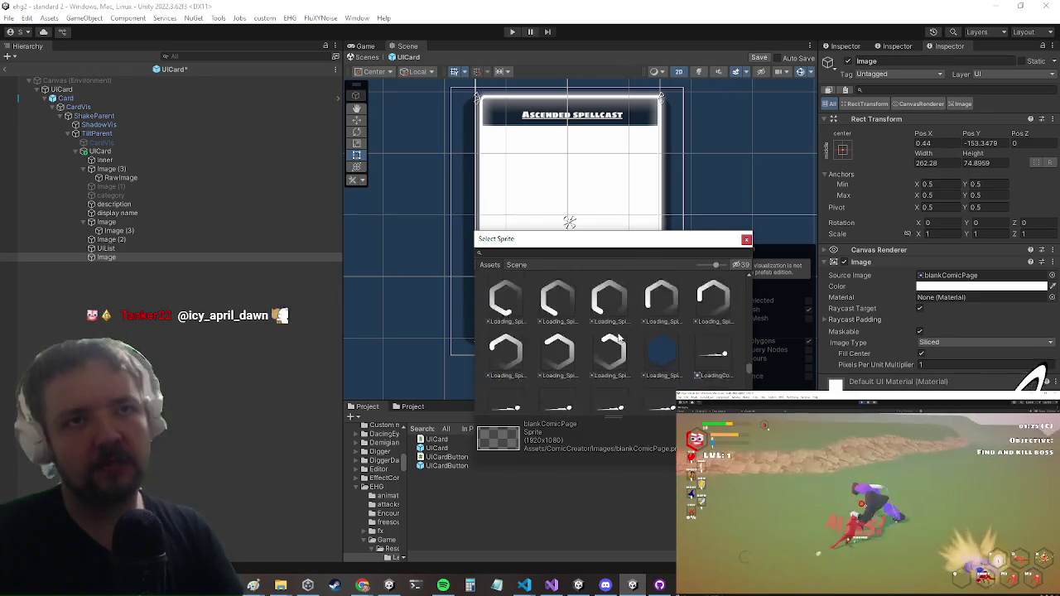
pyautogui.scroll(-12, 629, 331)
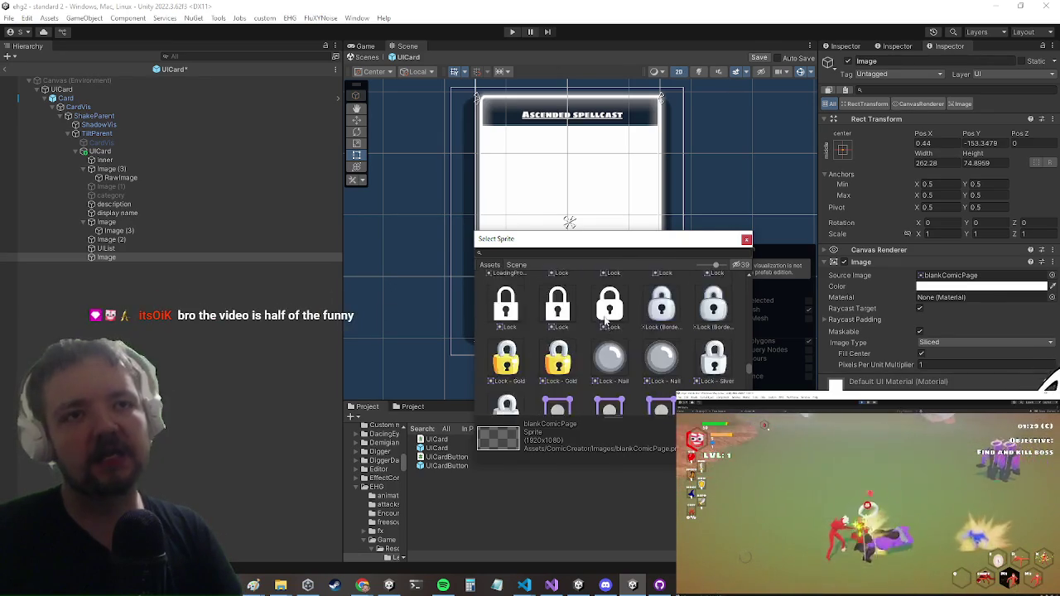
pyautogui.scroll(-12, 607, 325)
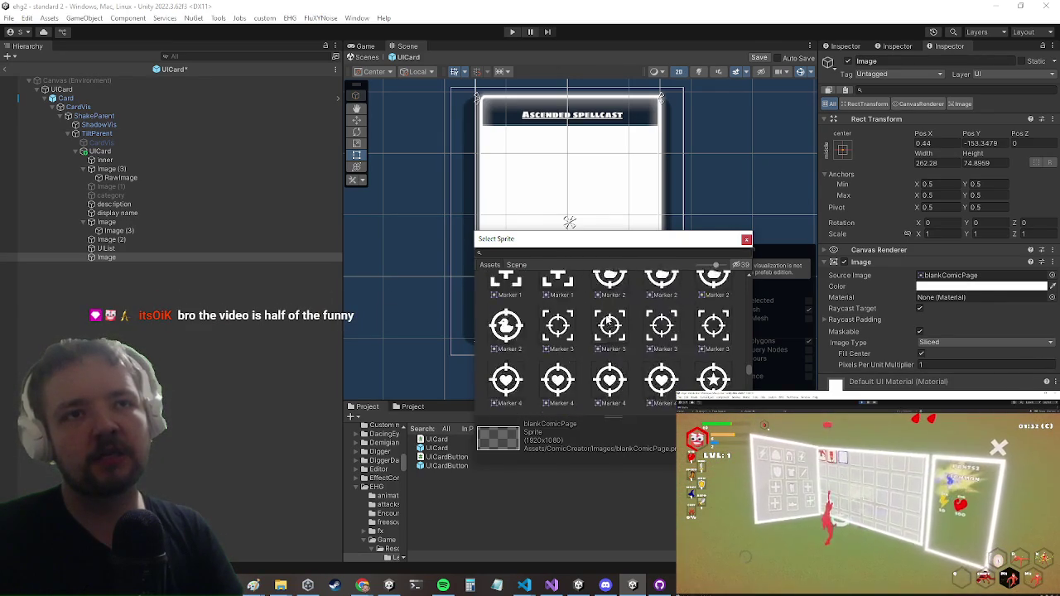
pyautogui.scroll(-12, 607, 331)
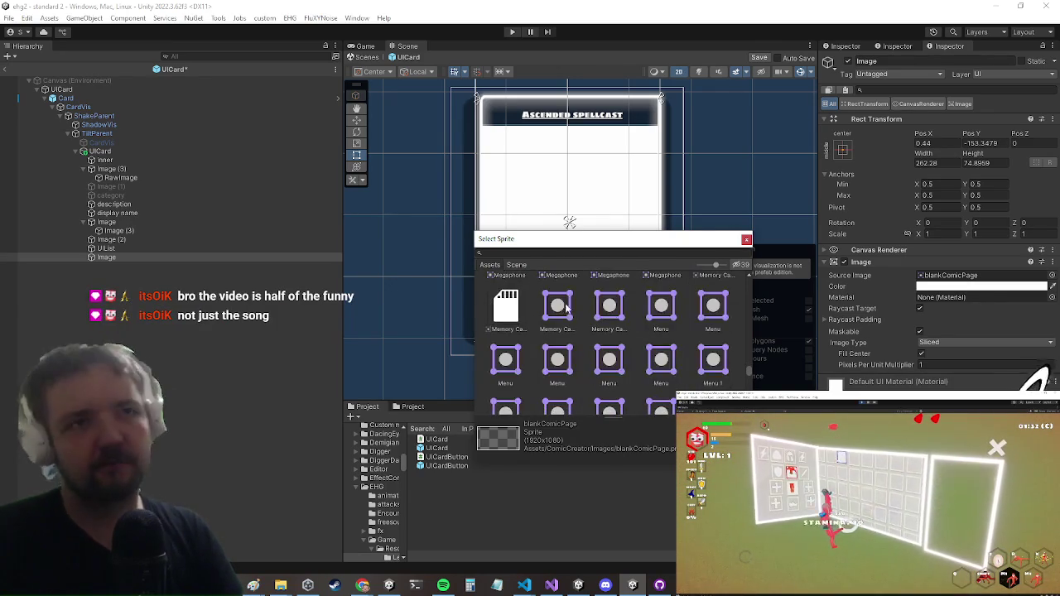
pyautogui.moveTo(750, 373); pyautogui.dragTo(748, 388)
pyautogui.scroll(-15, 645, 356)
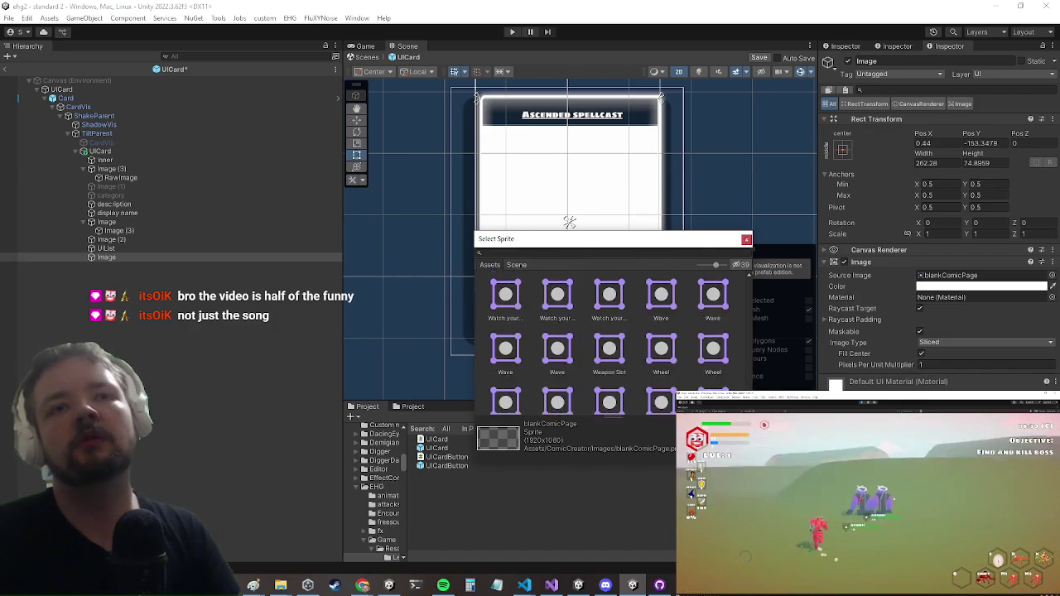
pyautogui.scroll(10, 644, 357)
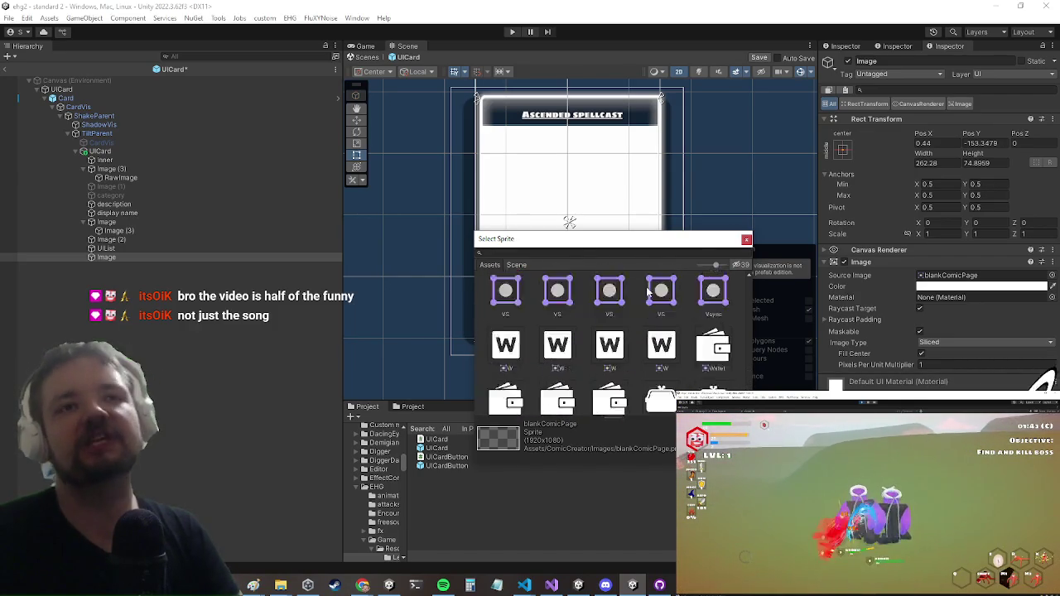
pyautogui.scroll(5, 654, 310)
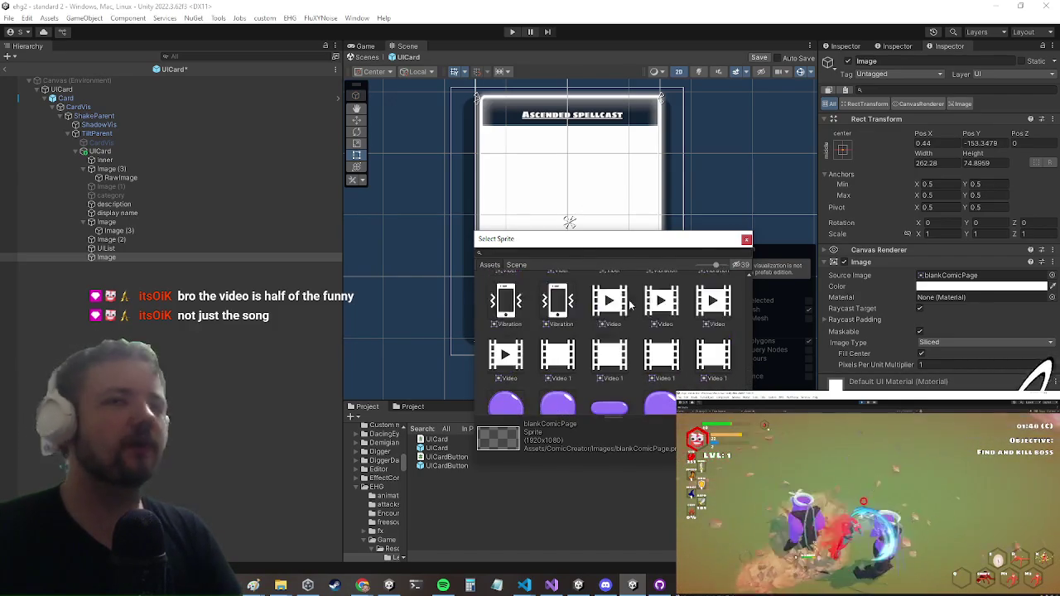
pyautogui.scroll(10, 671, 363)
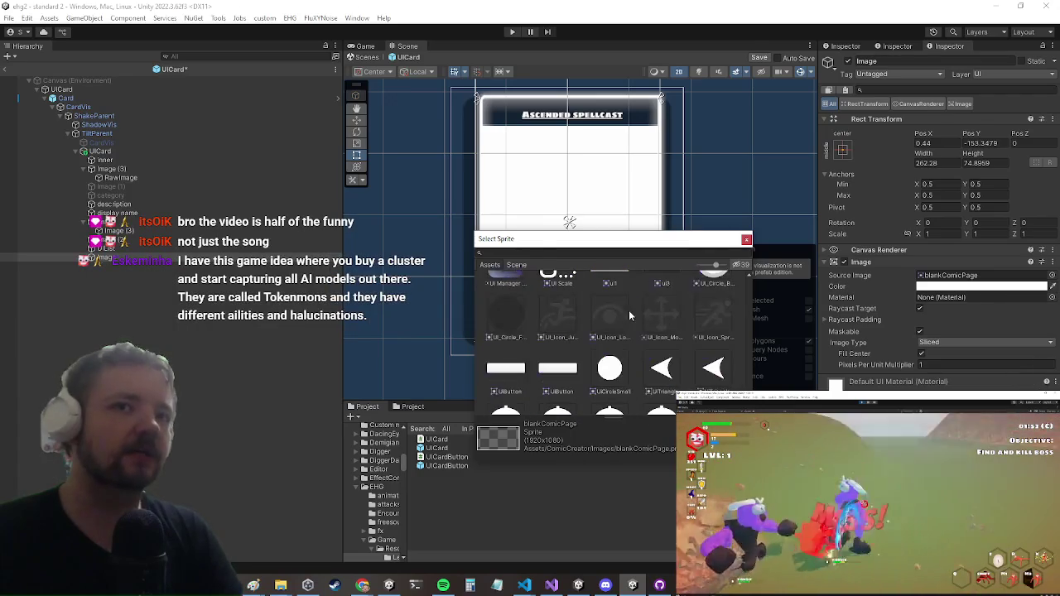
pyautogui.scroll(10, 592, 352)
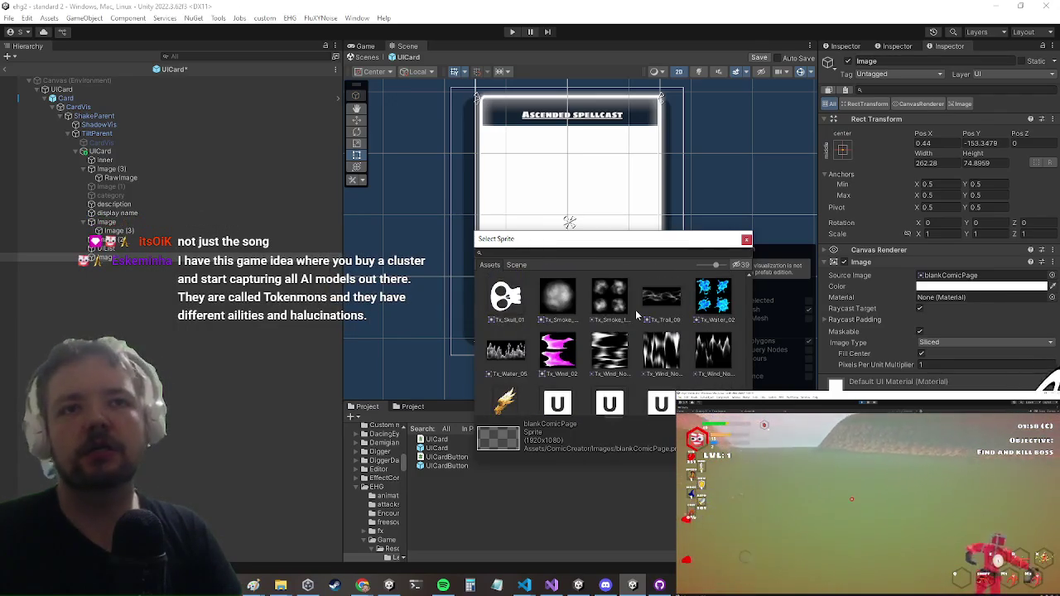
pyautogui.scroll(10, 634, 333)
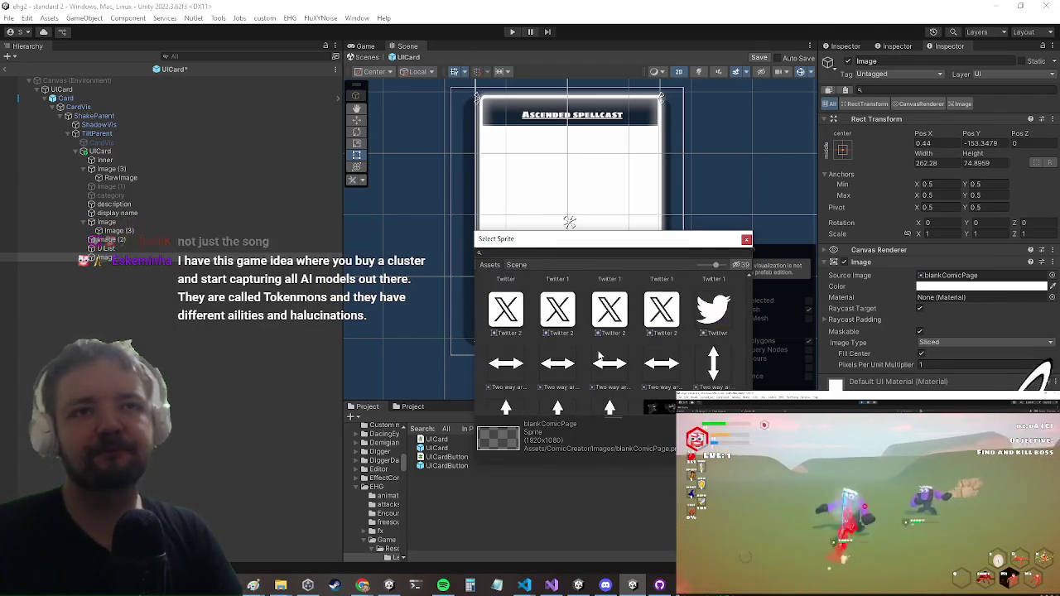
pyautogui.scroll(8, 603, 326)
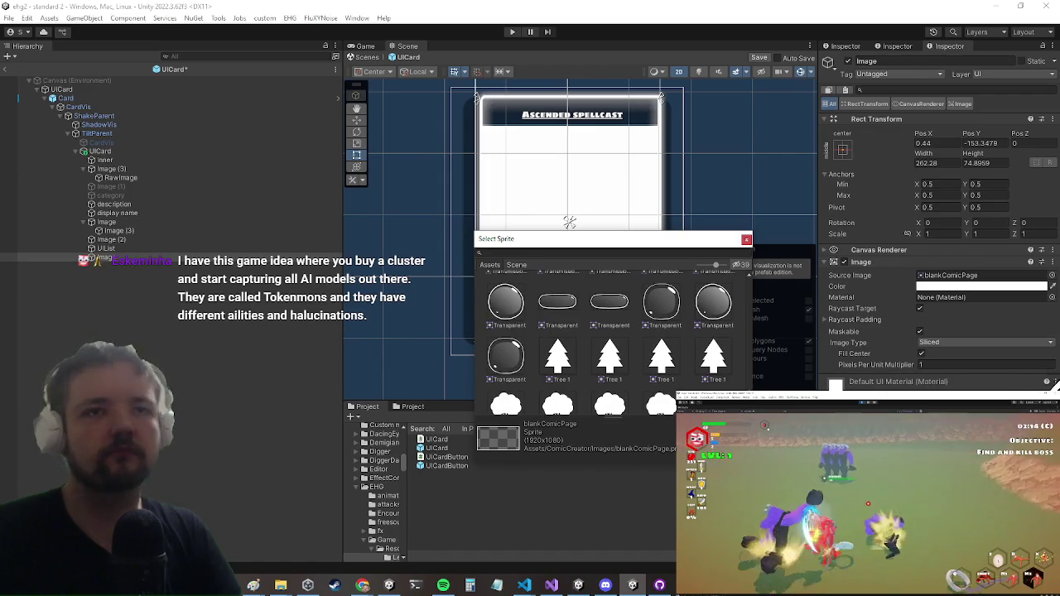
pyautogui.scroll(10, 751, 385)
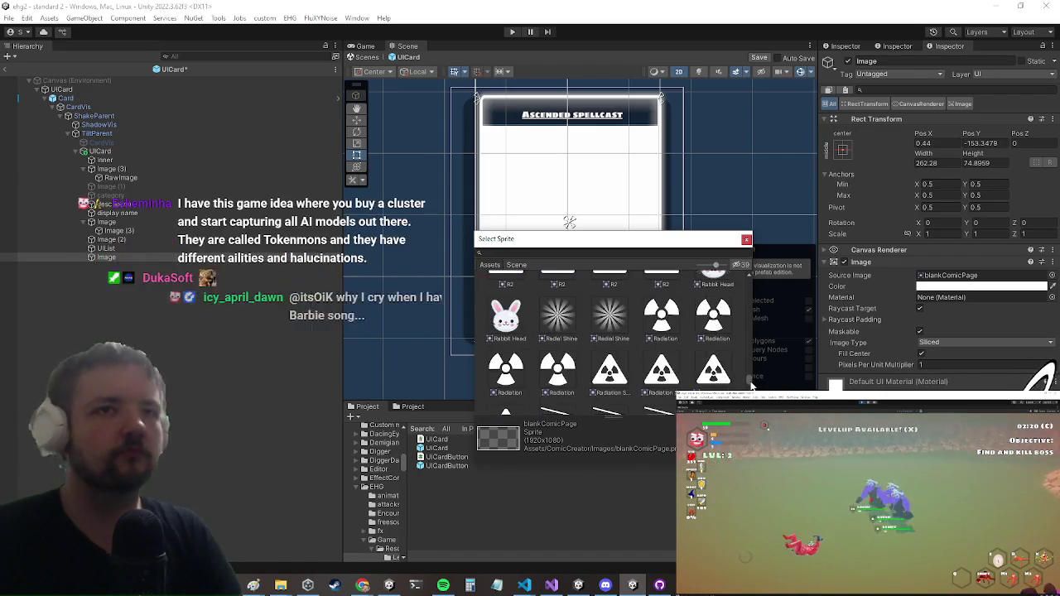
pyautogui.scroll(10, 751, 385)
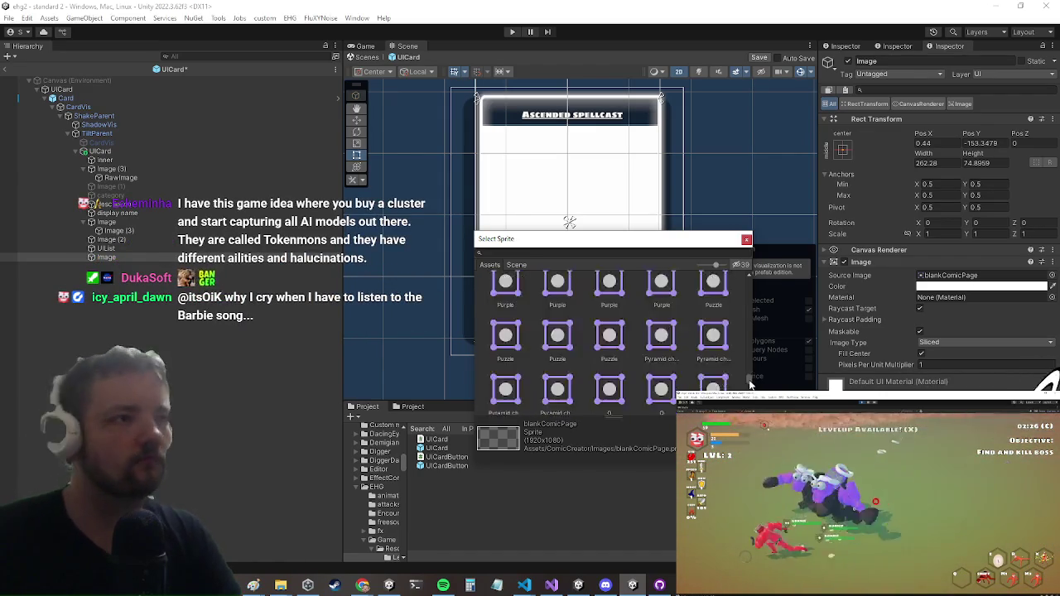
pyautogui.scroll(-5, 669, 383)
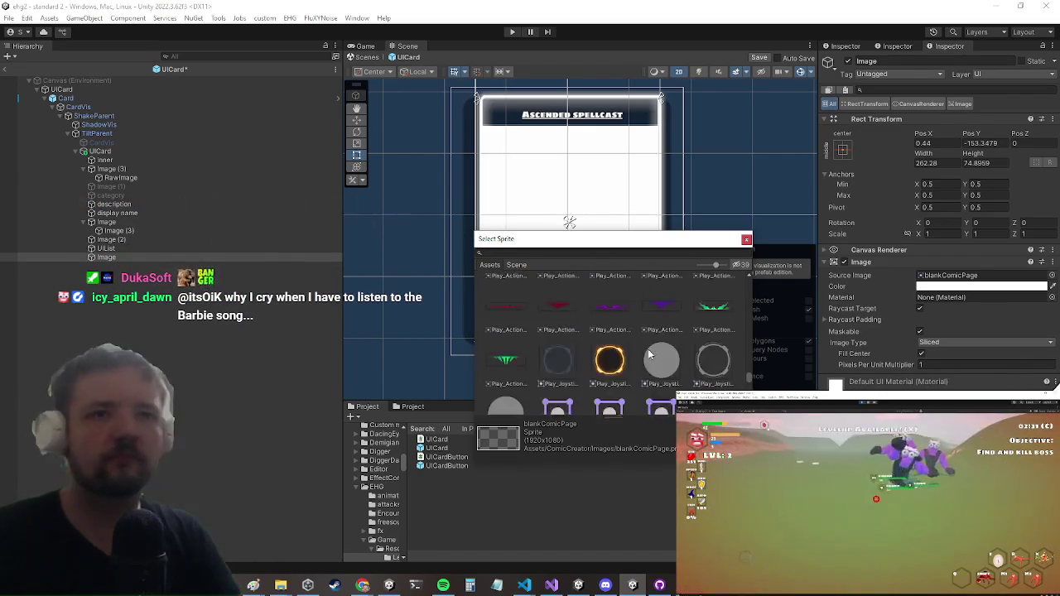
pyautogui.scroll(-8, 681, 364)
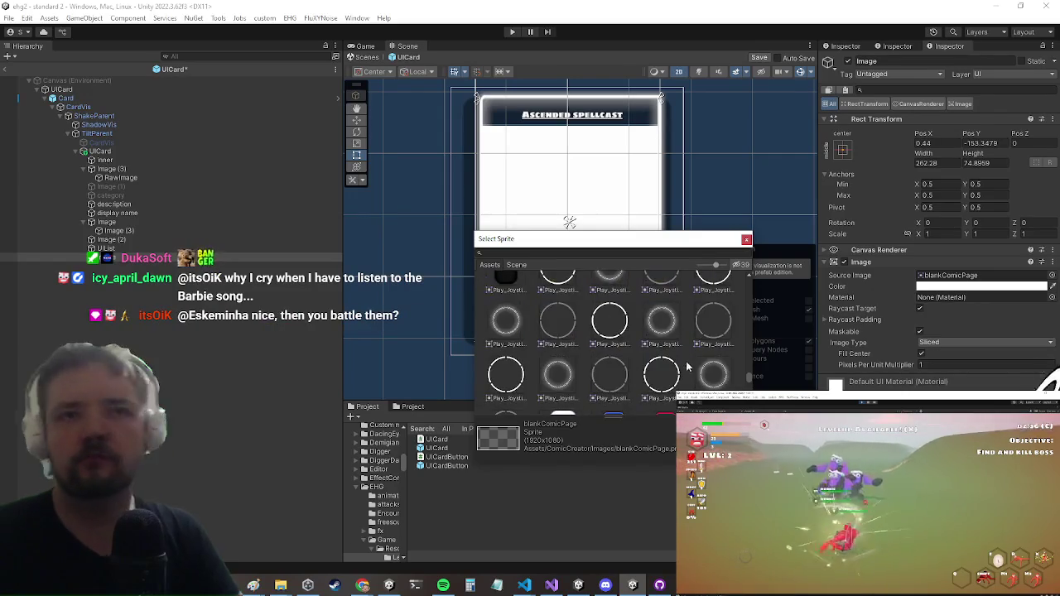
# Choose Popup_Frame03_White2 as the panel's Source Image and close the picker.
pyautogui.moveTo(602, 243); pyautogui.dragTo(305, 223)
pyautogui.scroll(-5, 373, 335)
pyautogui.scroll(-3, 376, 332)
pyautogui.click(418, 343)
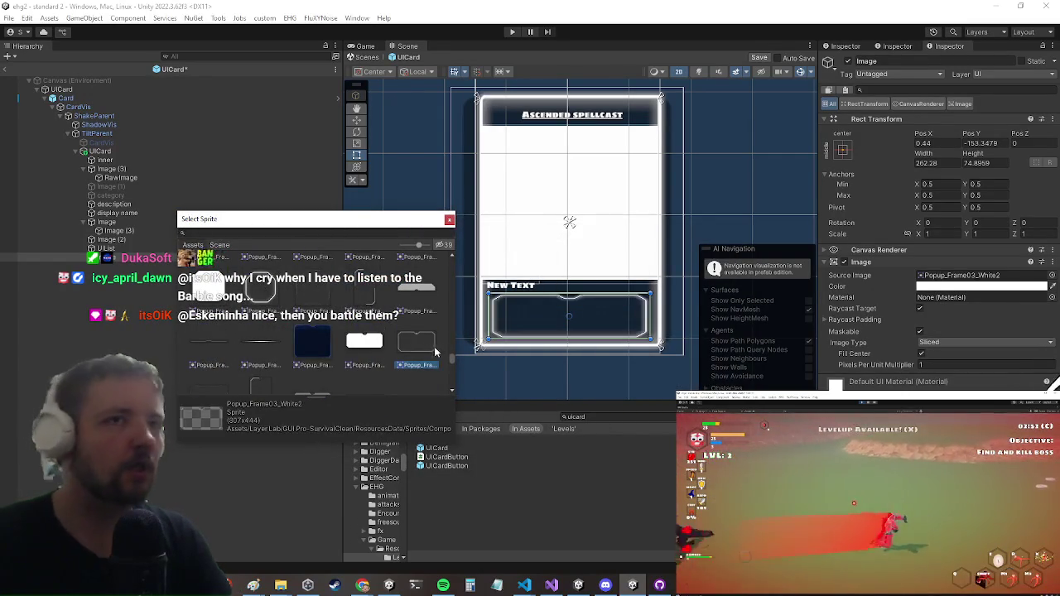
pyautogui.scroll(-2, 296, 333)
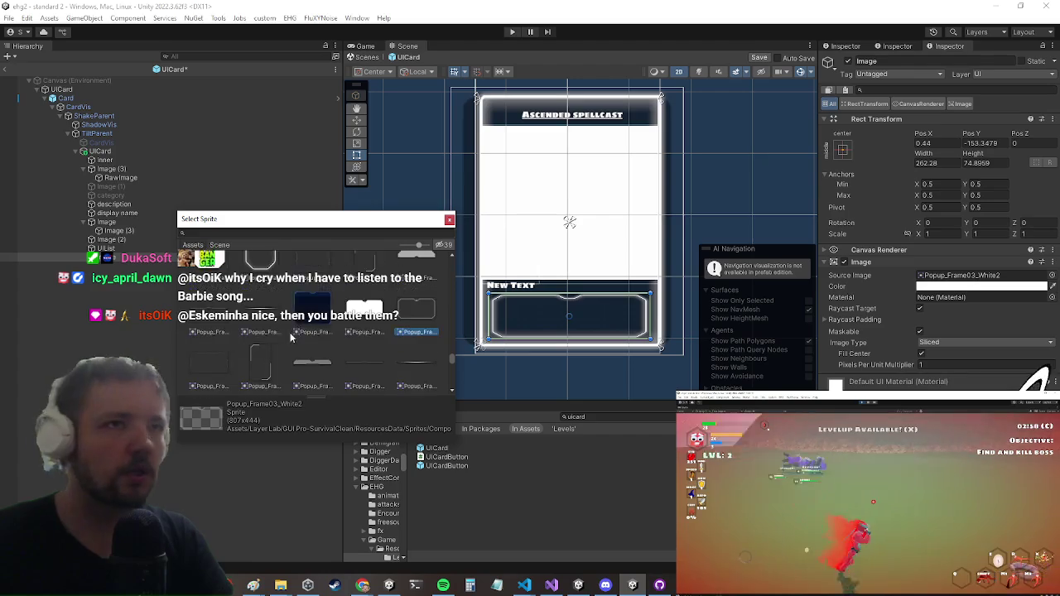
pyautogui.press('Return')
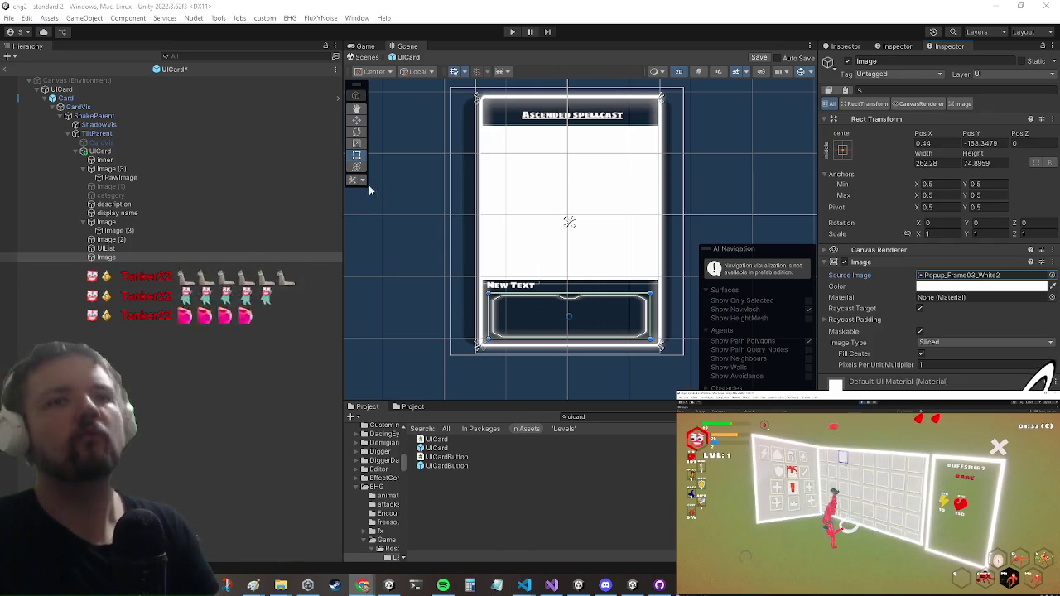
pyautogui.click(94, 99)
pyautogui.click(93, 91)
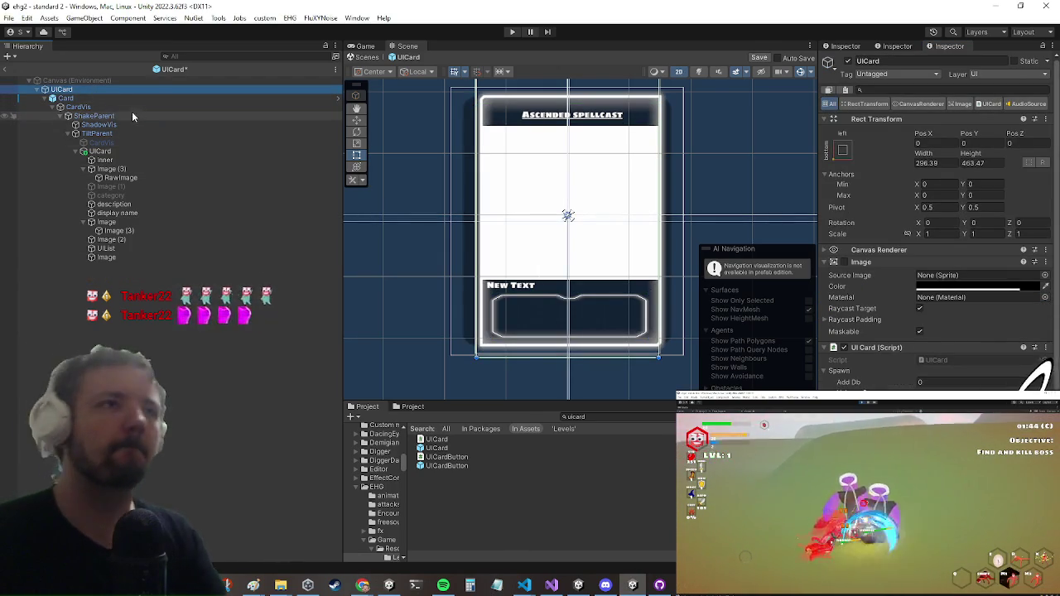
pyautogui.moveTo(133, 113); pyautogui.dragTo(129, 113)
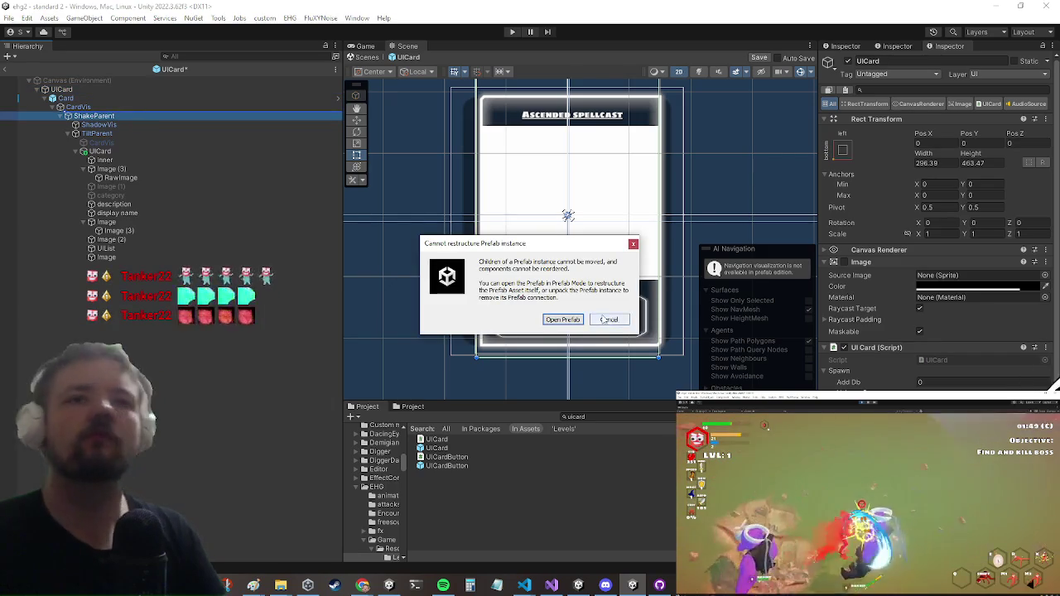
pyautogui.click(609, 319)
pyautogui.click(96, 133)
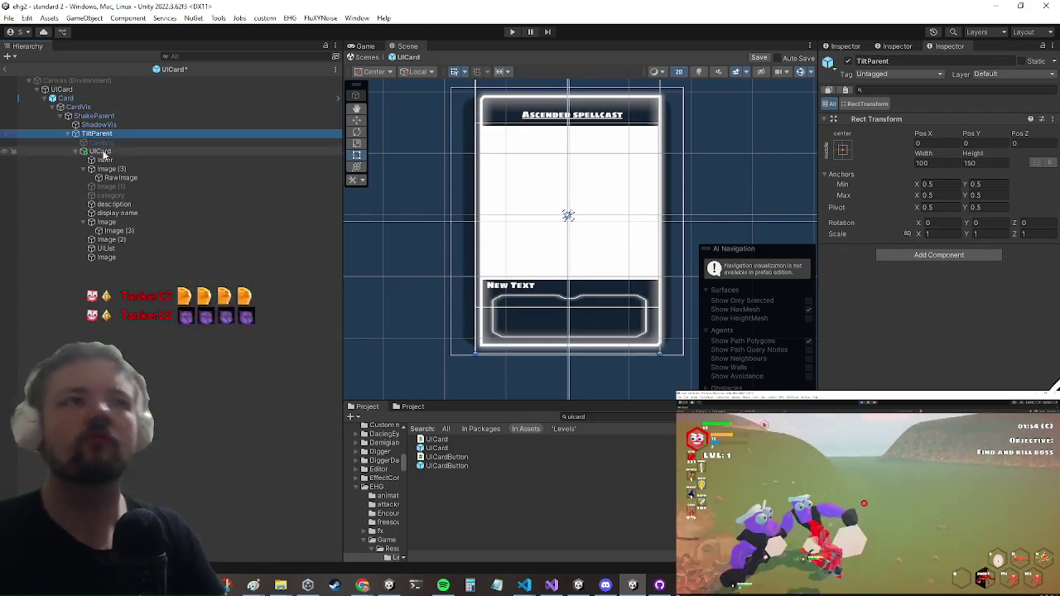
pyautogui.click(100, 151)
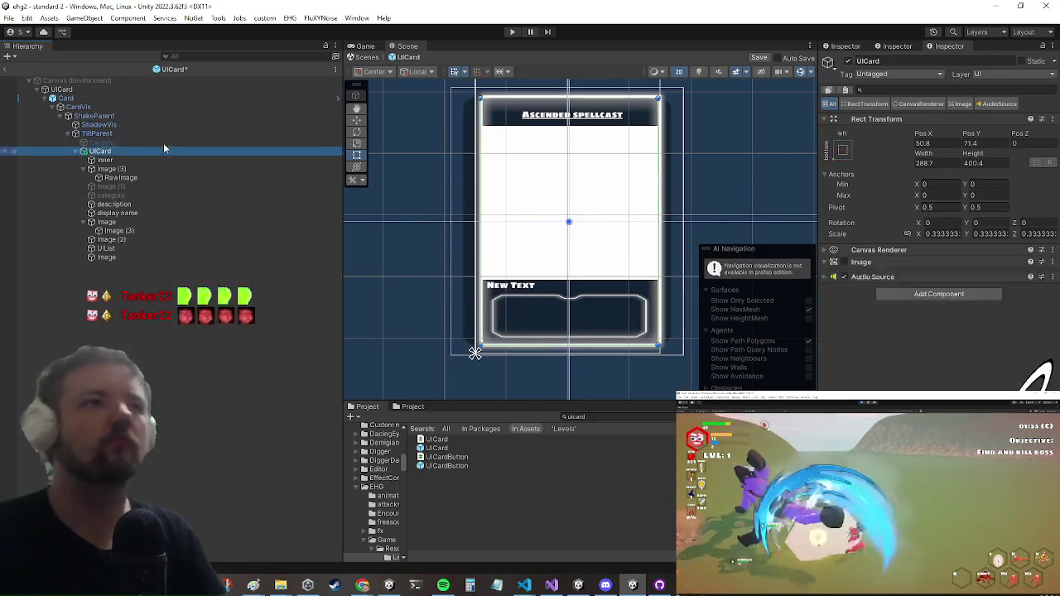
pyautogui.click(104, 160)
pyautogui.click(956, 275)
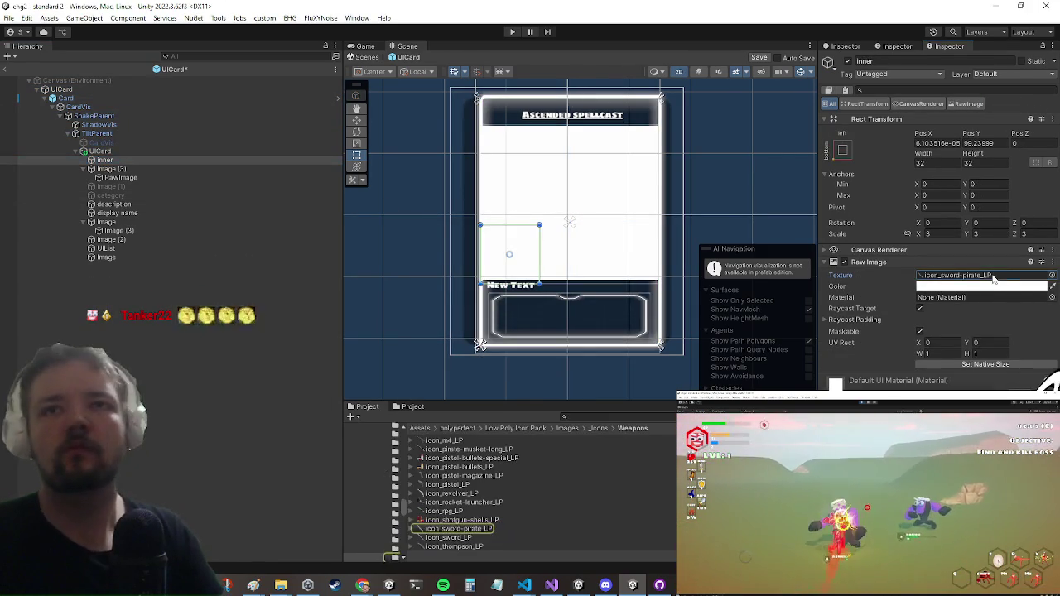
pyautogui.click(145, 177)
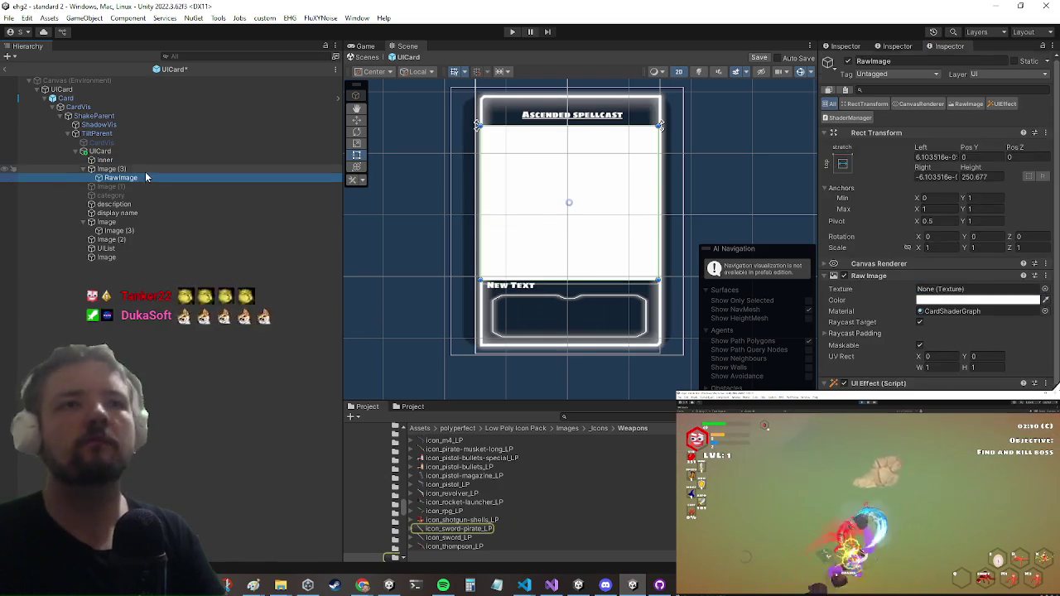
pyautogui.click(112, 169)
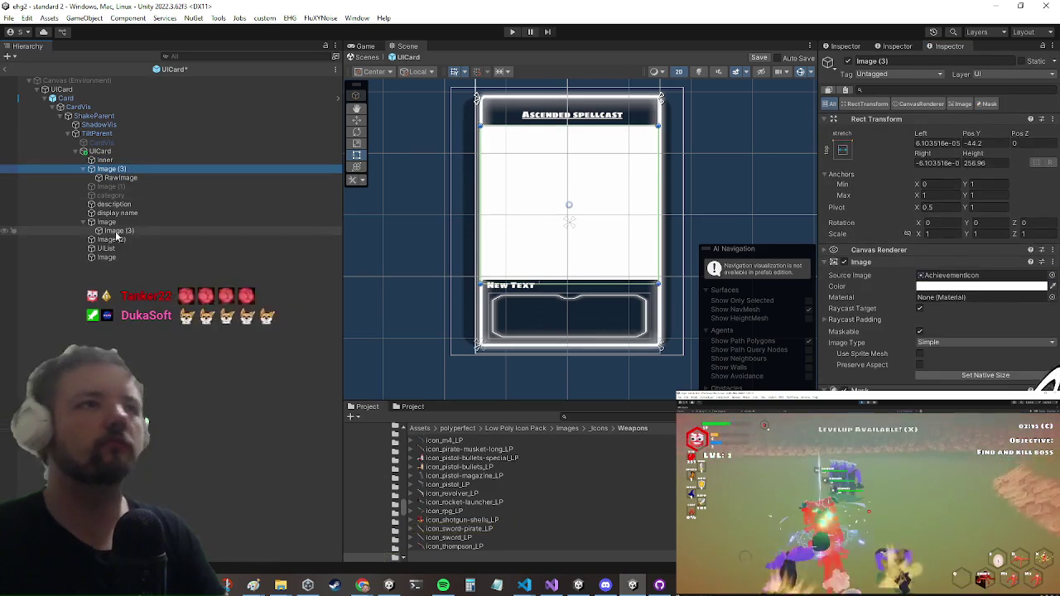
pyautogui.click(106, 223)
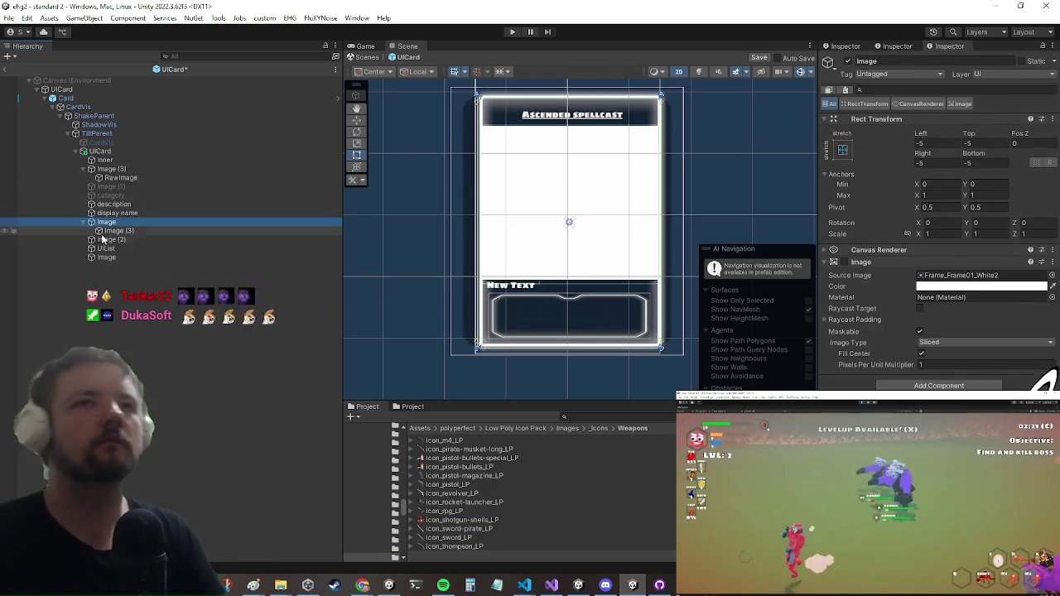
pyautogui.click(961, 275)
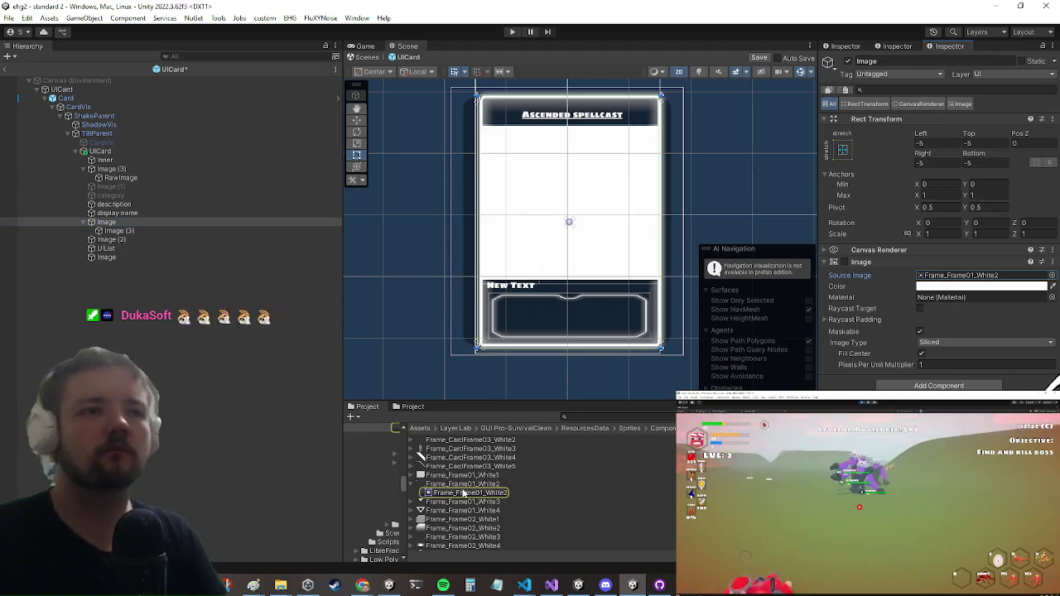
pyautogui.click(175, 256)
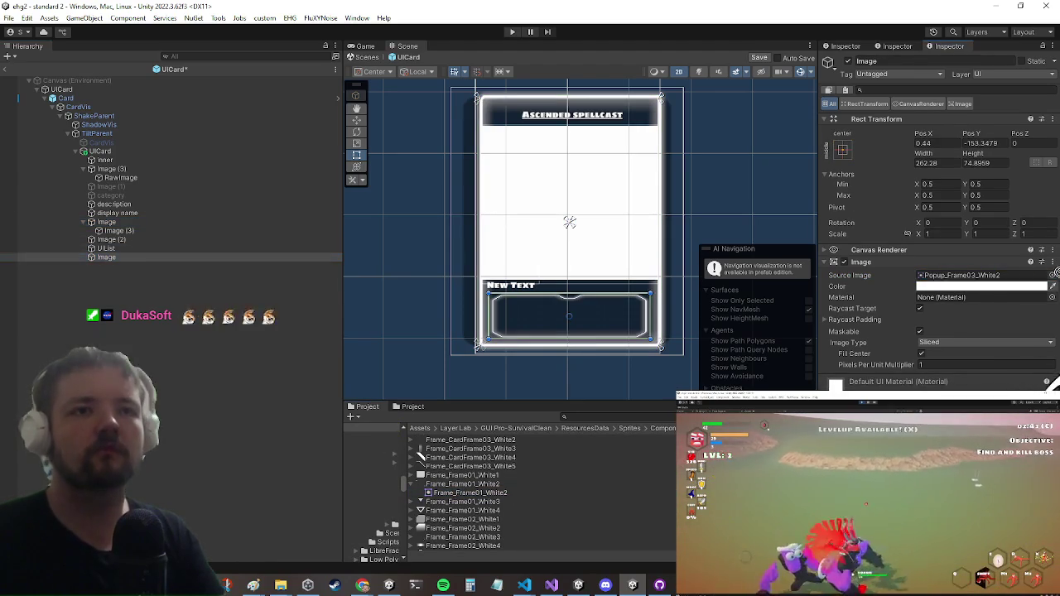
pyautogui.scroll(2, 616, 268)
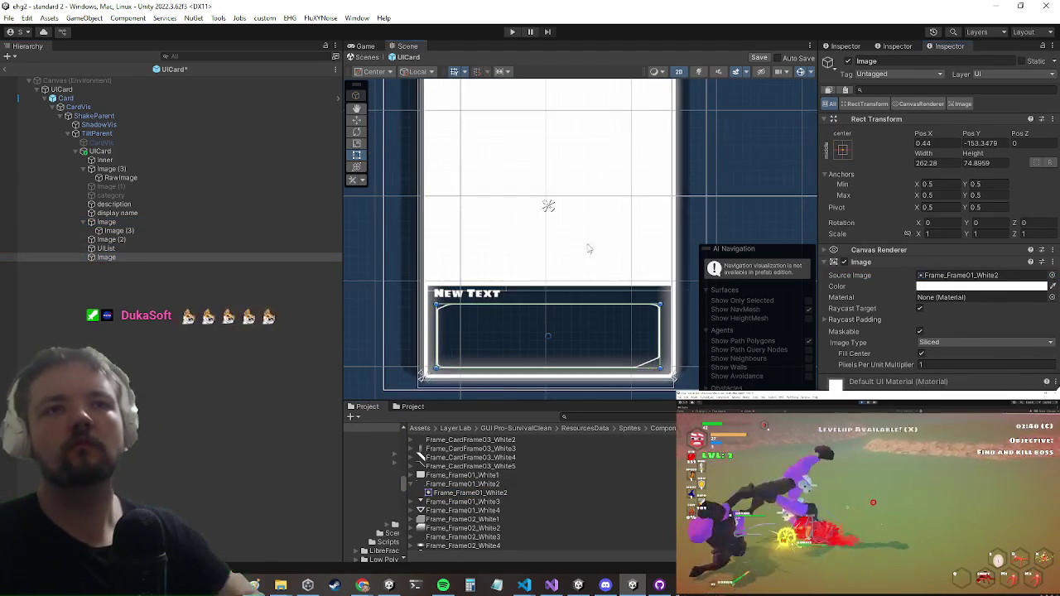
pyautogui.moveTo(587, 256); pyautogui.dragTo(608, 141)
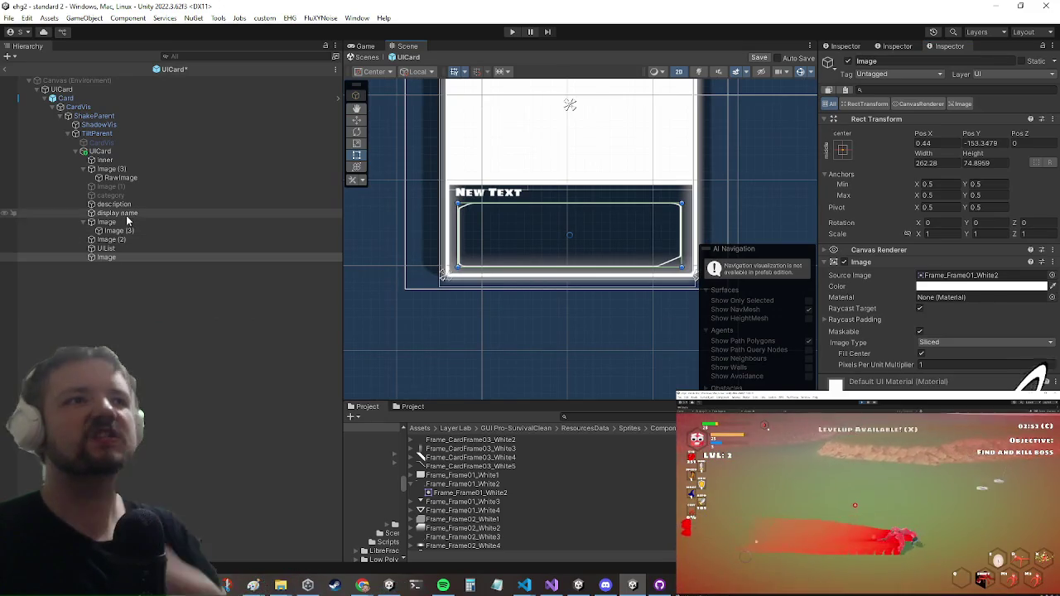
pyautogui.moveTo(135, 168); pyautogui.dragTo(145, 157)
pyautogui.click(146, 161)
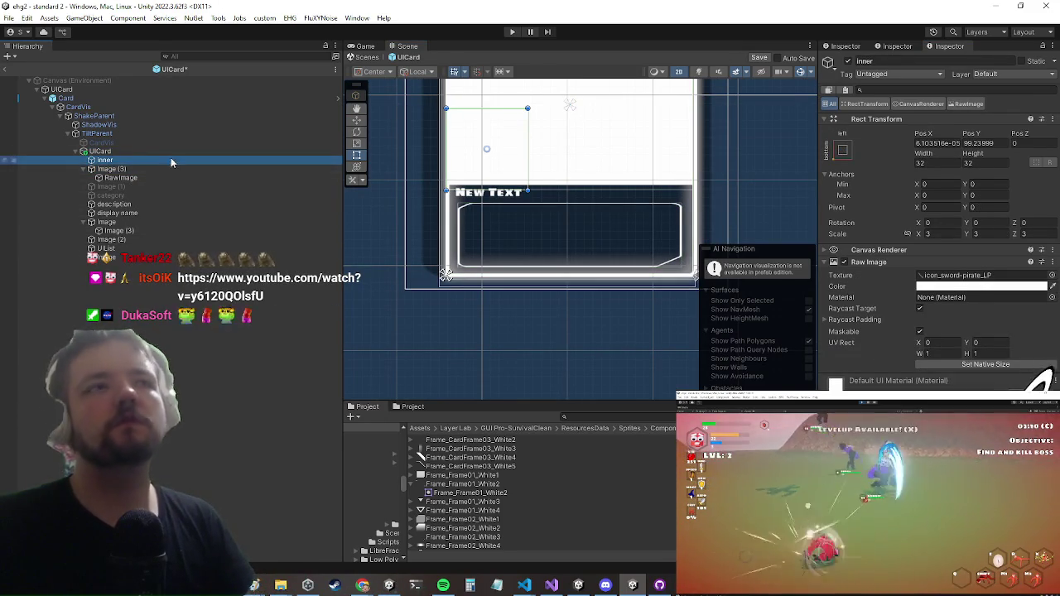
# Drag the Cut Frame Glow - 4px sprite into the lower panel Image's Source Image.
pyautogui.click(124, 222)
pyautogui.click(121, 231)
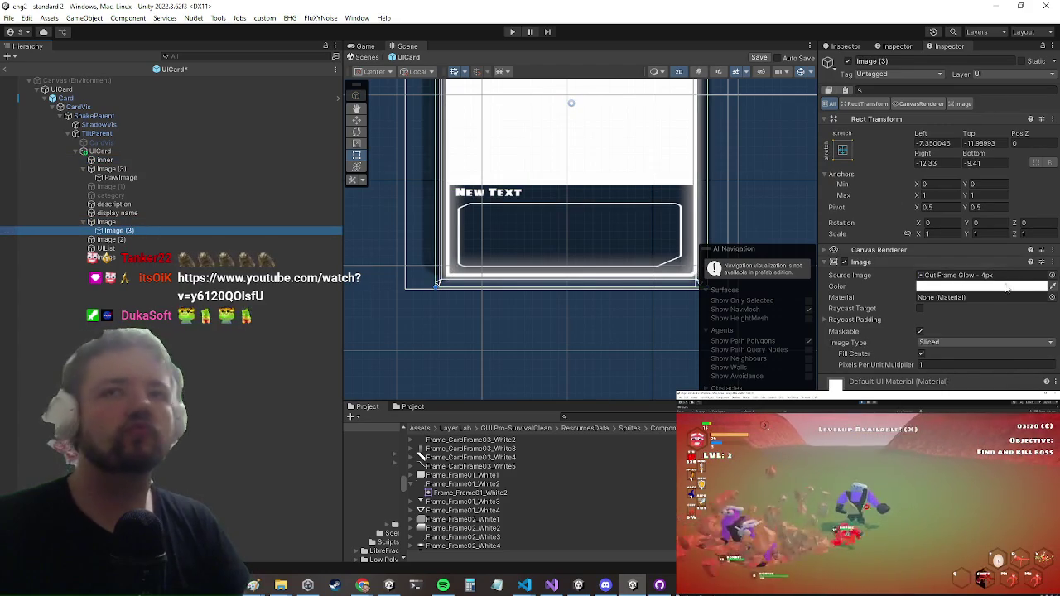
pyautogui.click(965, 277)
pyautogui.click(570, 236)
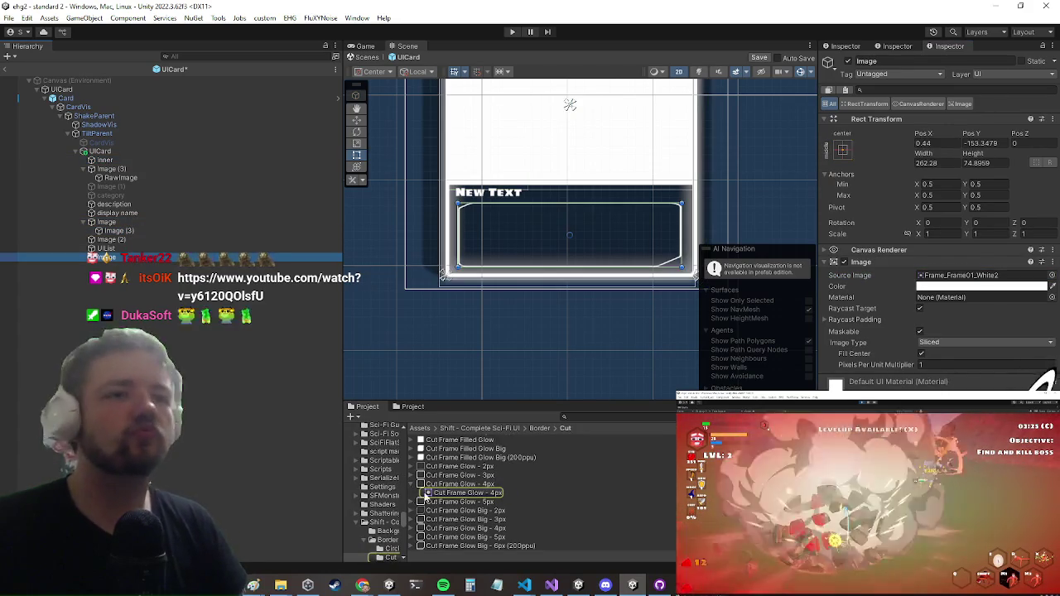
pyautogui.moveTo(448, 484); pyautogui.dragTo(965, 275)
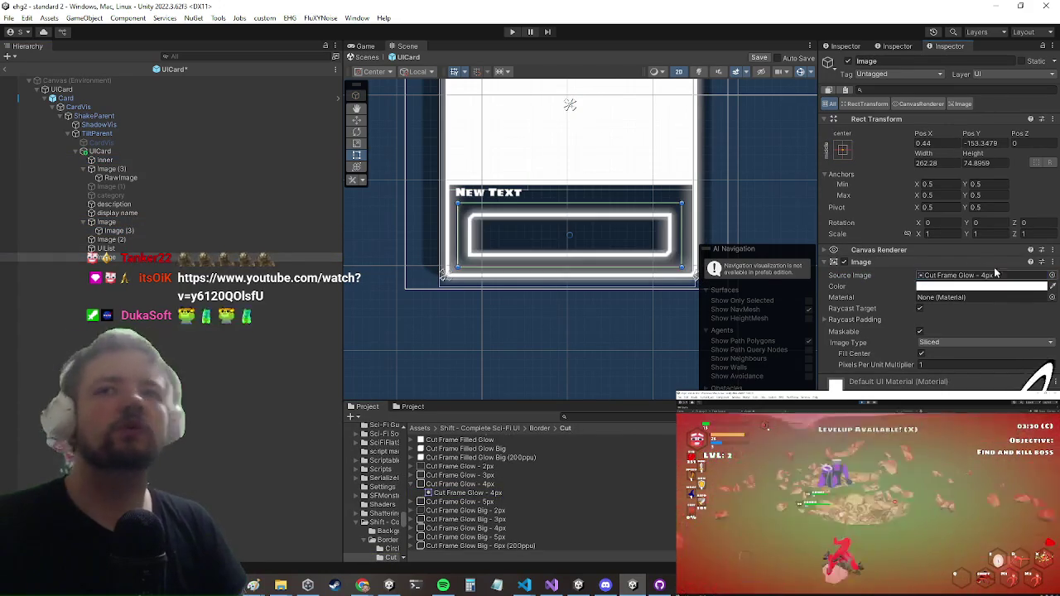
pyautogui.scroll(-2, 572, 228)
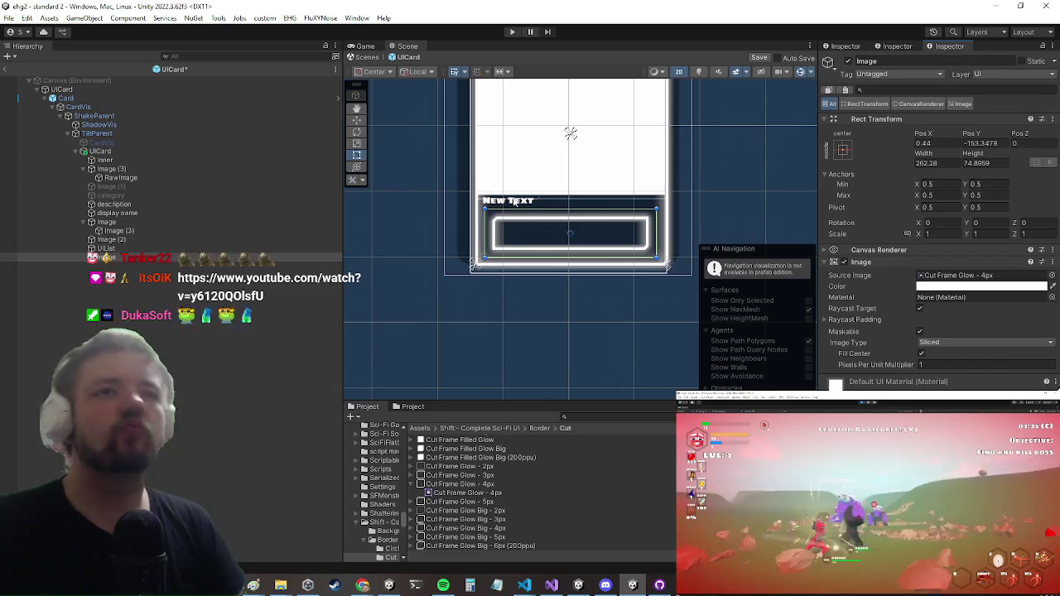
pyautogui.scroll(2, 554, 207)
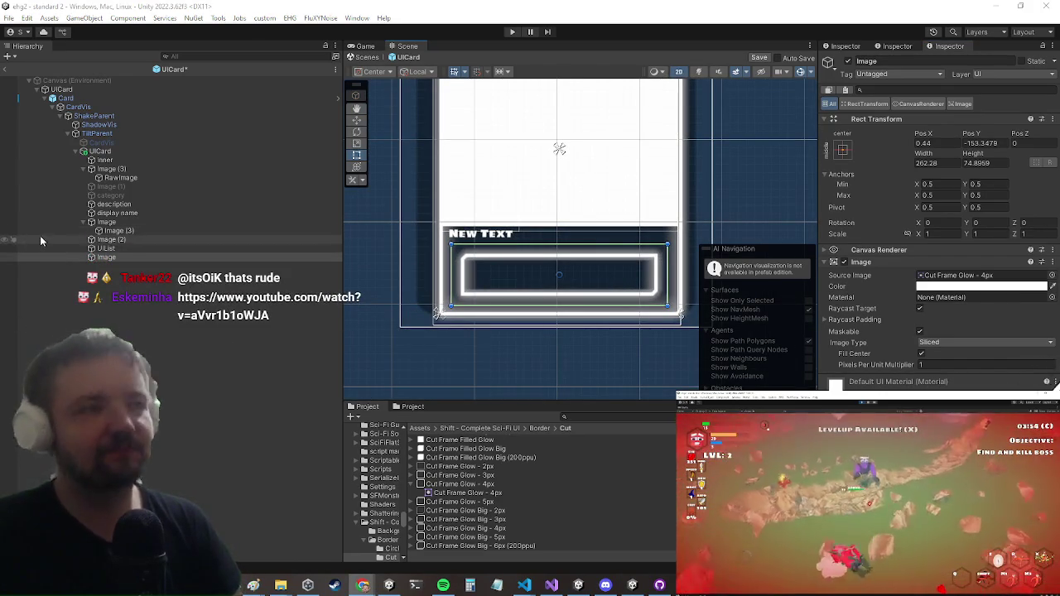
# Duplicate the glowing panel image and nest the copy under the original.
pyautogui.rightClick(117, 264)
pyautogui.click(213, 107)
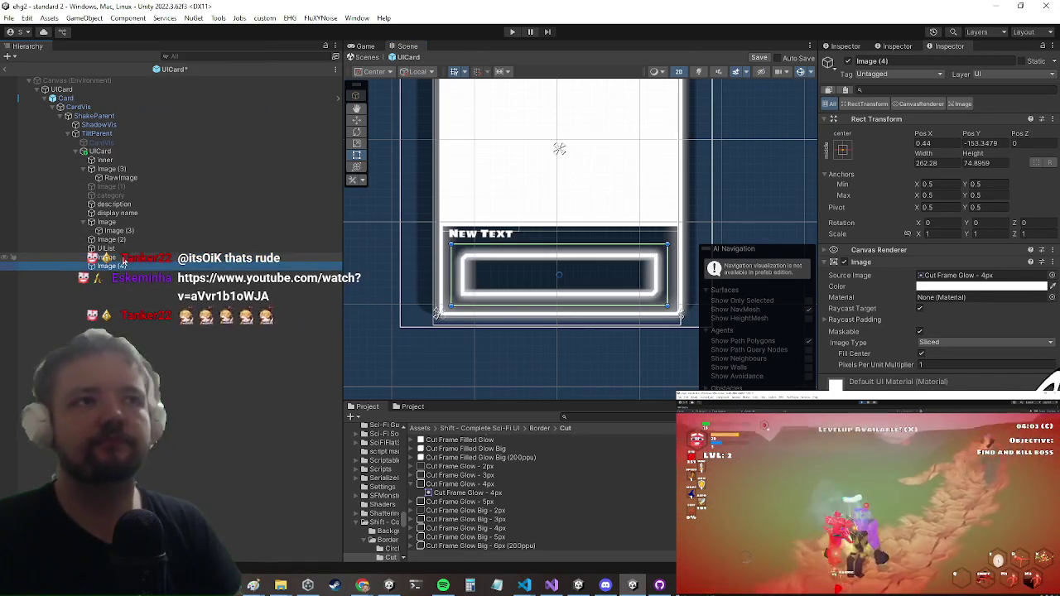
pyautogui.moveTo(106, 265); pyautogui.dragTo(108, 256)
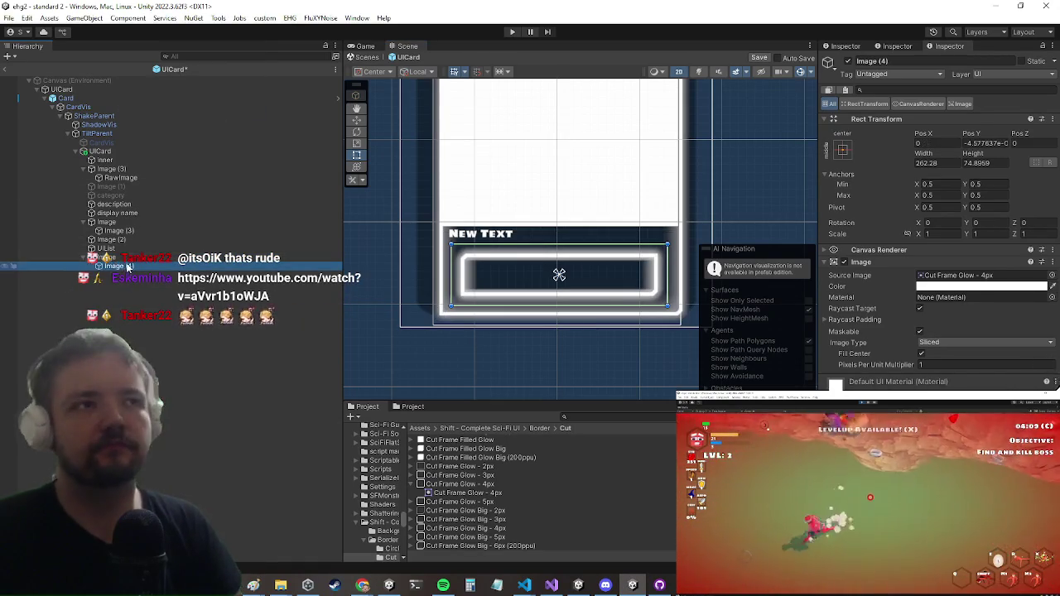
pyautogui.click(106, 256)
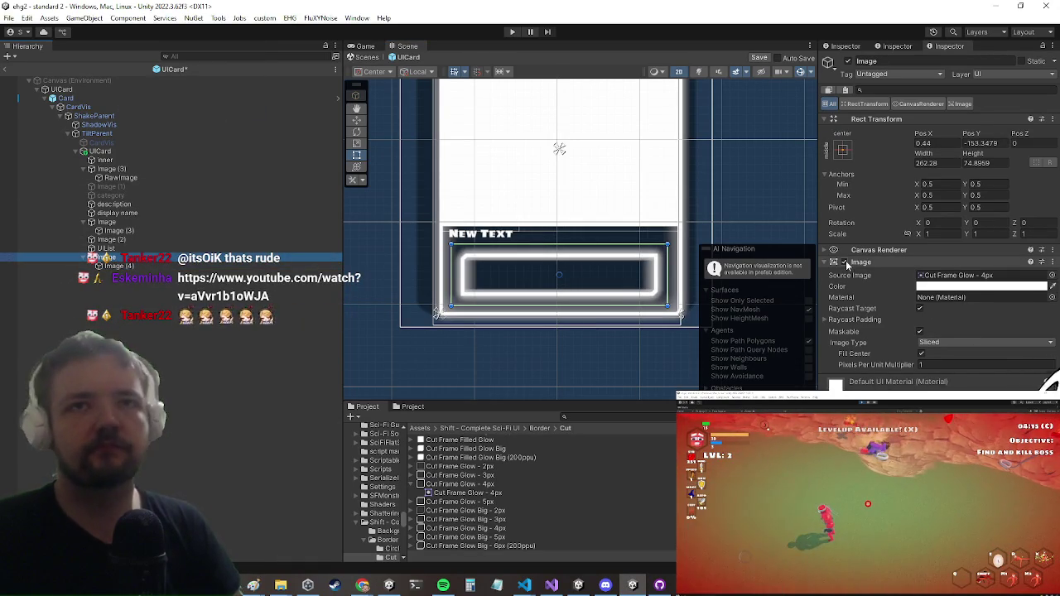
# Narrow the glow frame to about half width and add a Grid Layout Group to its panel.
pyautogui.click(638, 286)
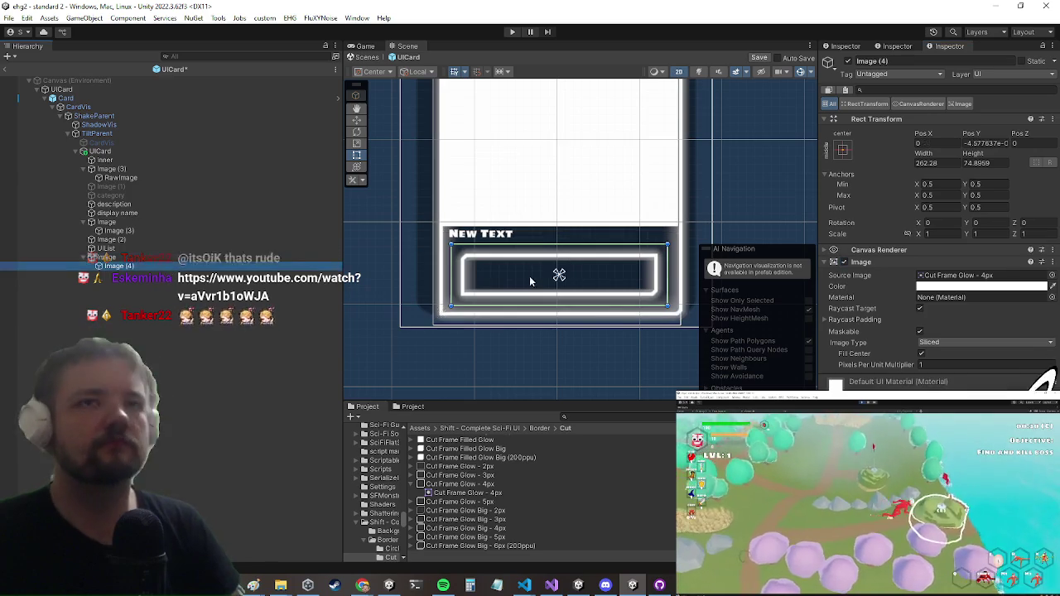
pyautogui.moveTo(667, 275); pyautogui.dragTo(558, 274)
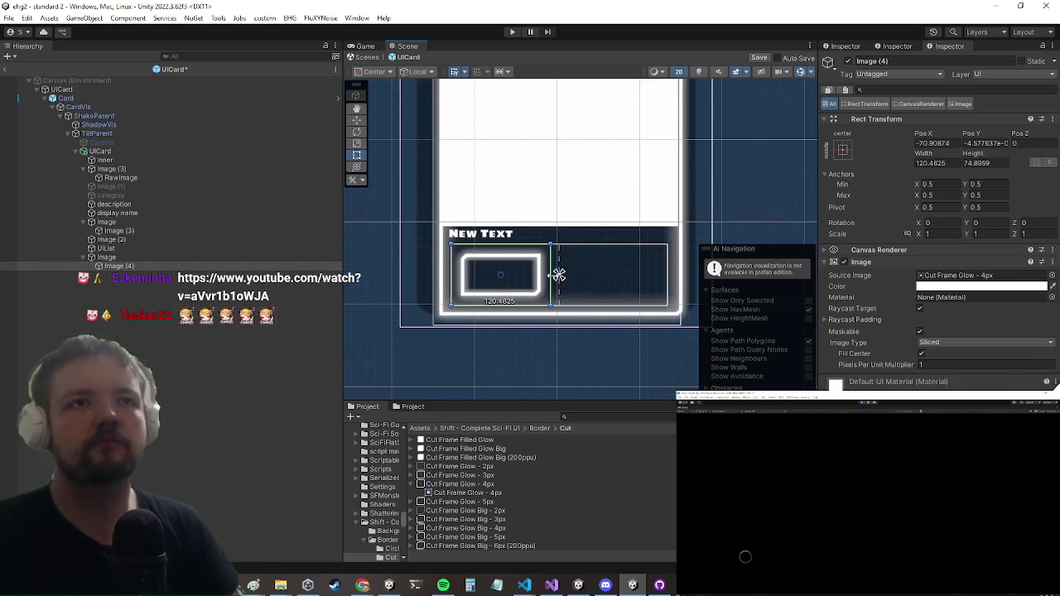
pyautogui.click(128, 268)
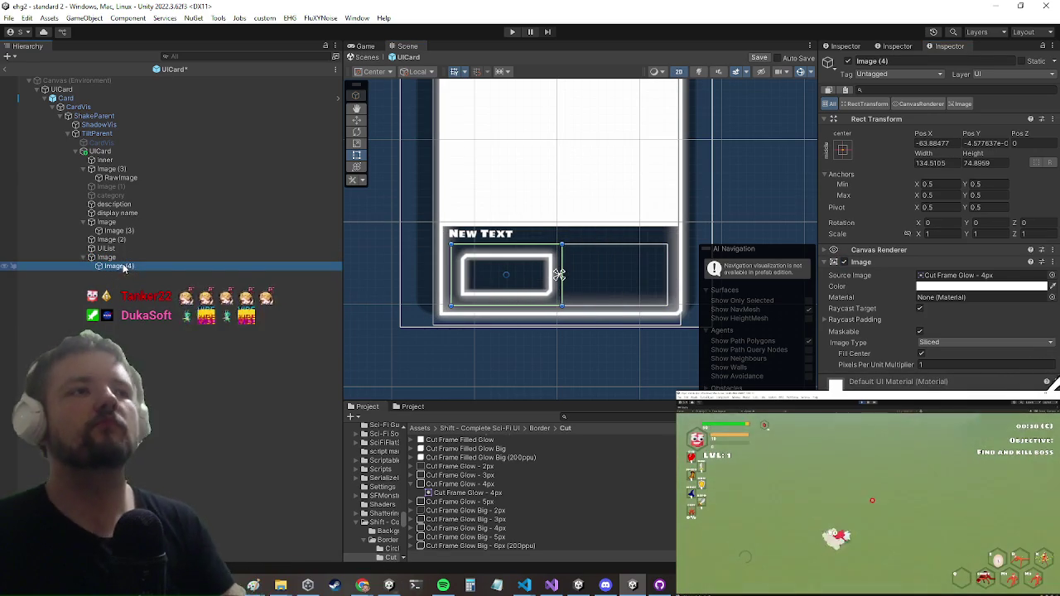
pyautogui.click(141, 257)
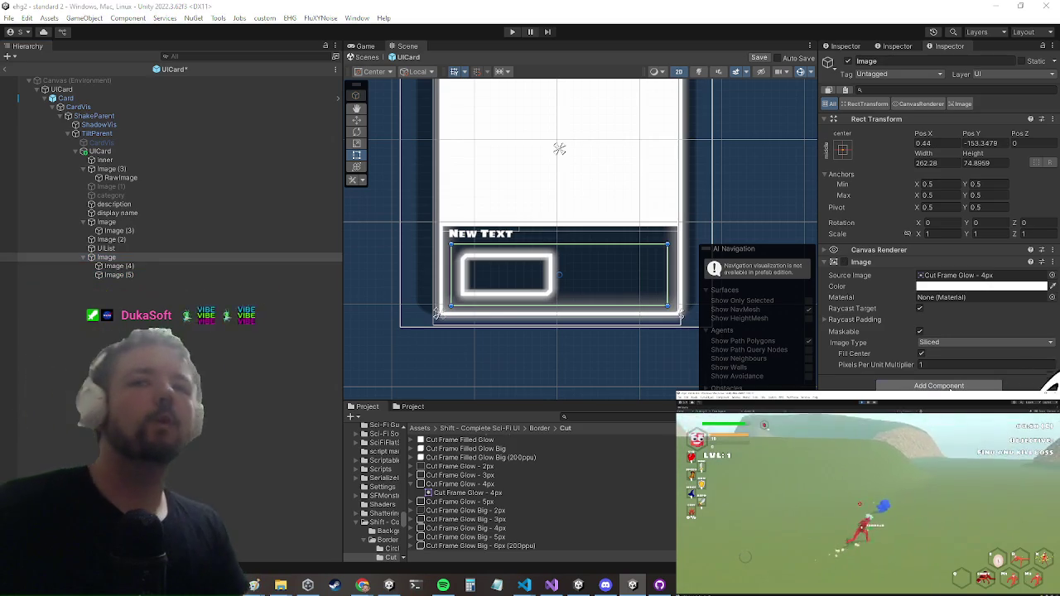
pyautogui.click(951, 390)
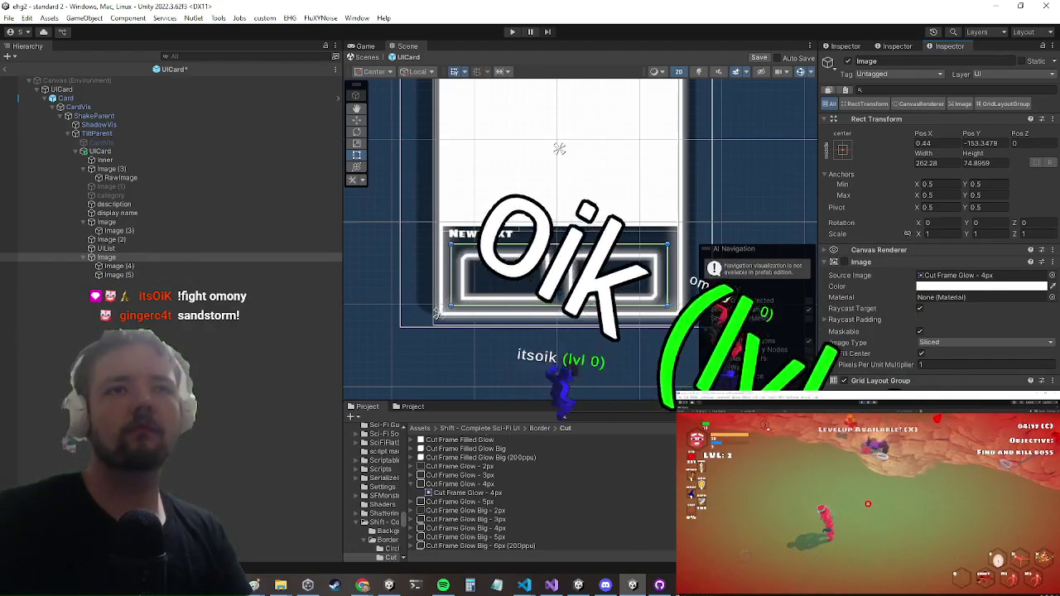
# Select the second glow frame, Image (5), now beside Image (4).
pyautogui.click(118, 274)
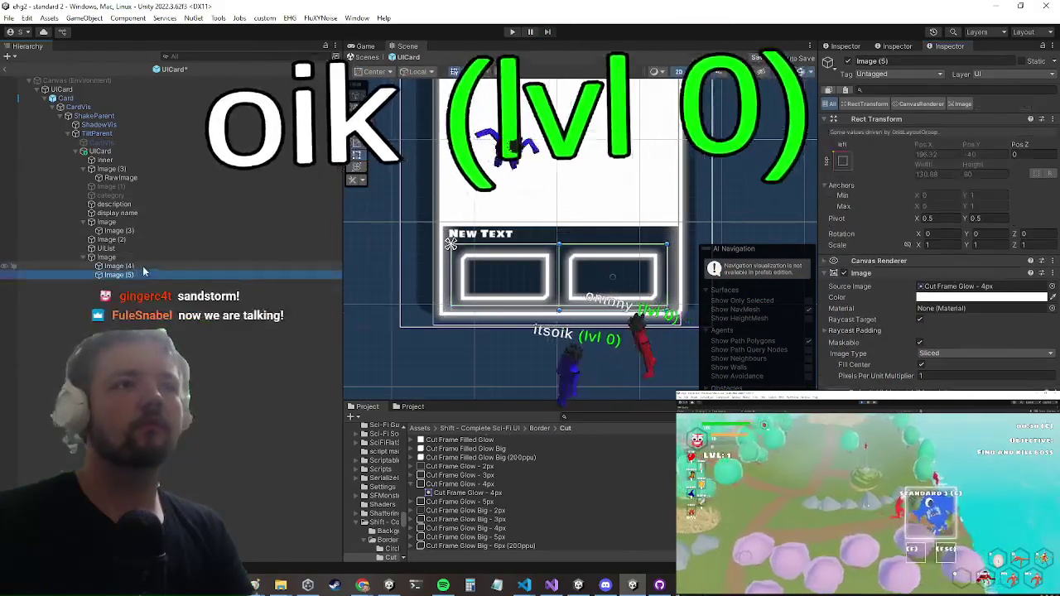
# Add a Text - TextMeshPro label to Image (4) anchored stretch-stretch to fill it.
pyautogui.rightClick(144, 266)
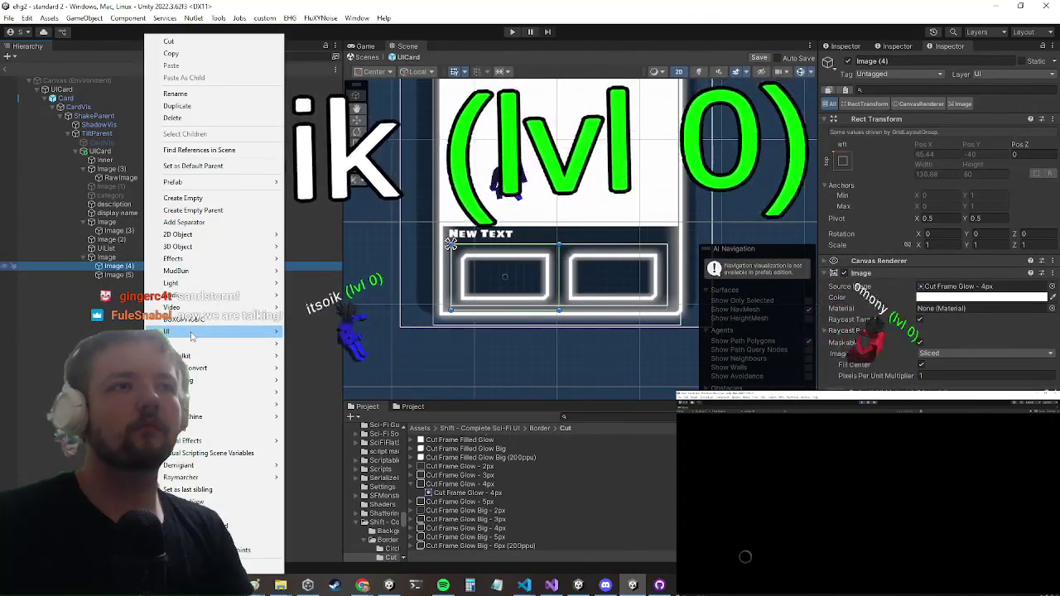
pyautogui.moveTo(189, 336)
pyautogui.click(323, 361)
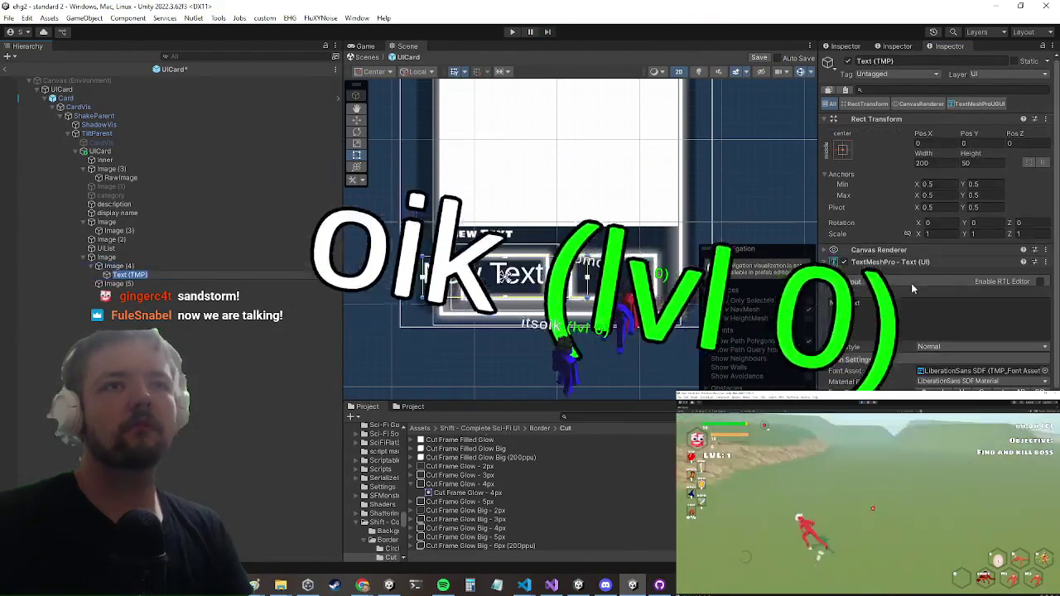
pyautogui.click(842, 149)
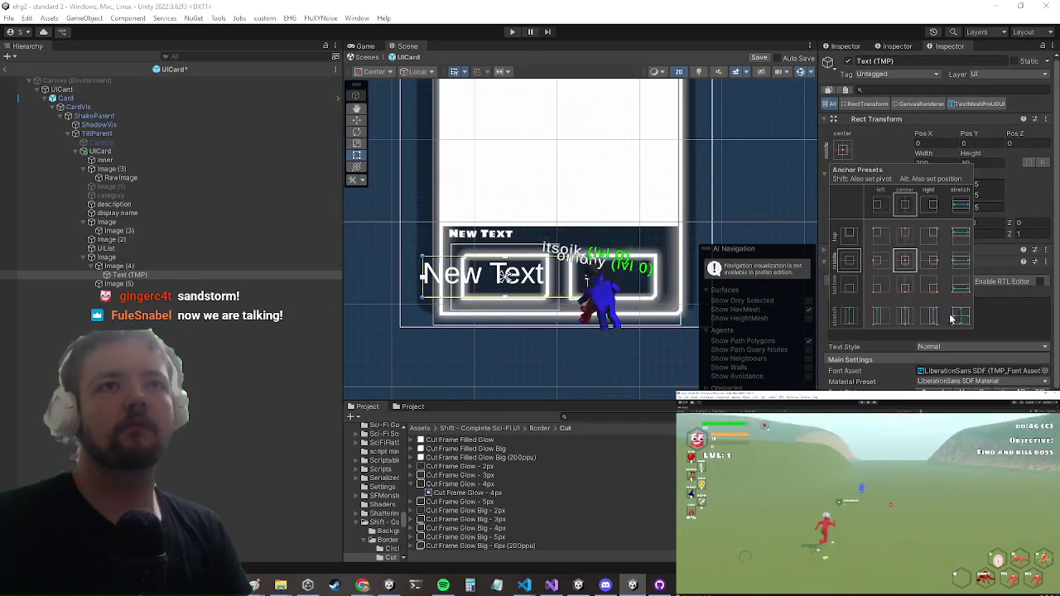
pyautogui.keyDown('alt'); pyautogui.click(961, 315); pyautogui.keyUp('alt')
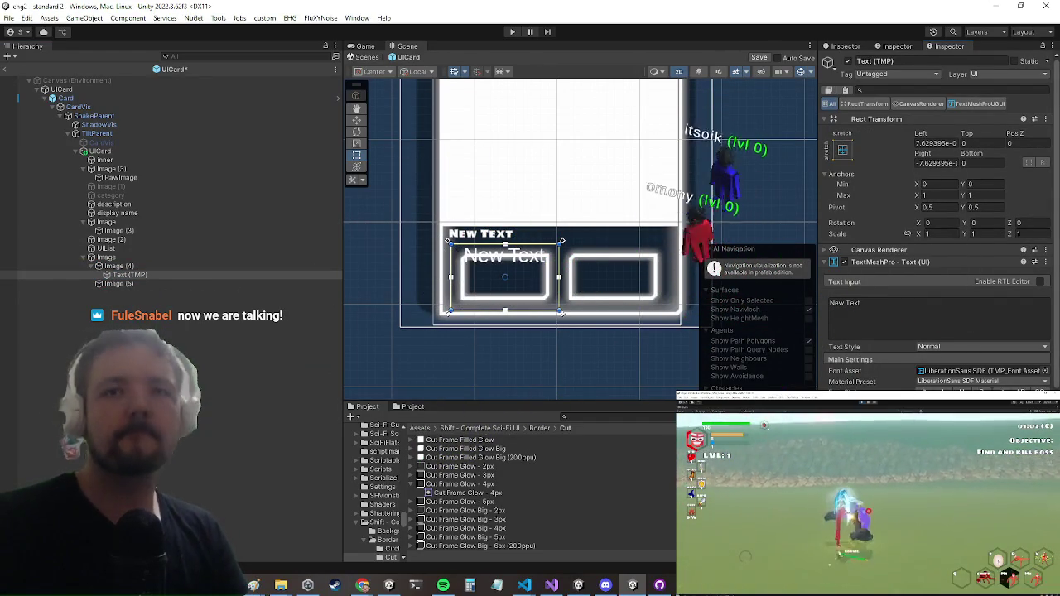
pyautogui.click(1046, 373)
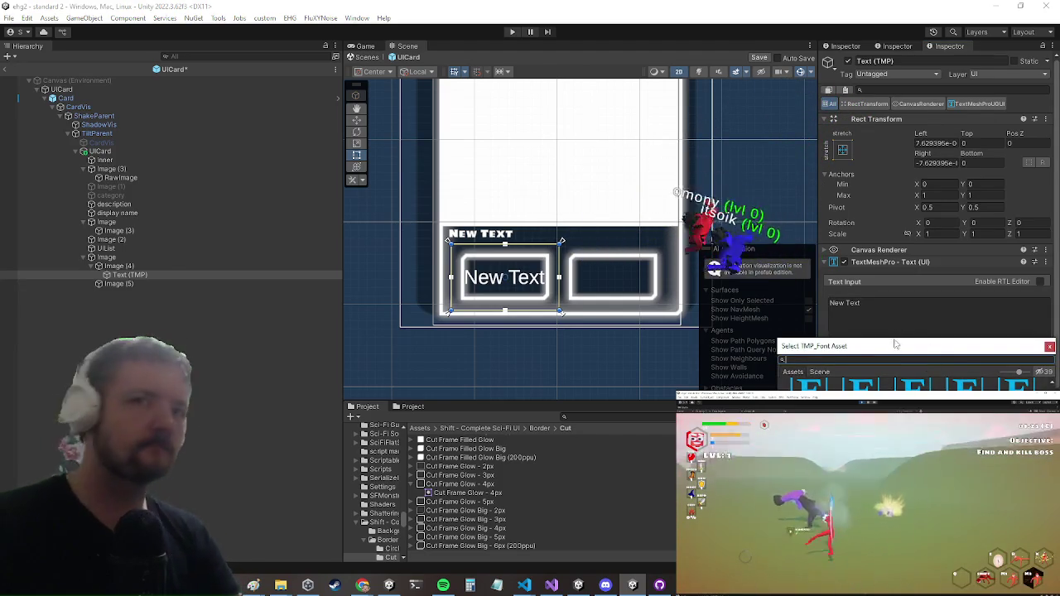
# Set the label's font asset to SigmarOne-Regular SDF 1.
pyautogui.moveTo(891, 347)
pyautogui.mouseDown()
pyautogui.moveTo(360, 248)
pyautogui.moveTo(316, 256)
pyautogui.mouseUp()
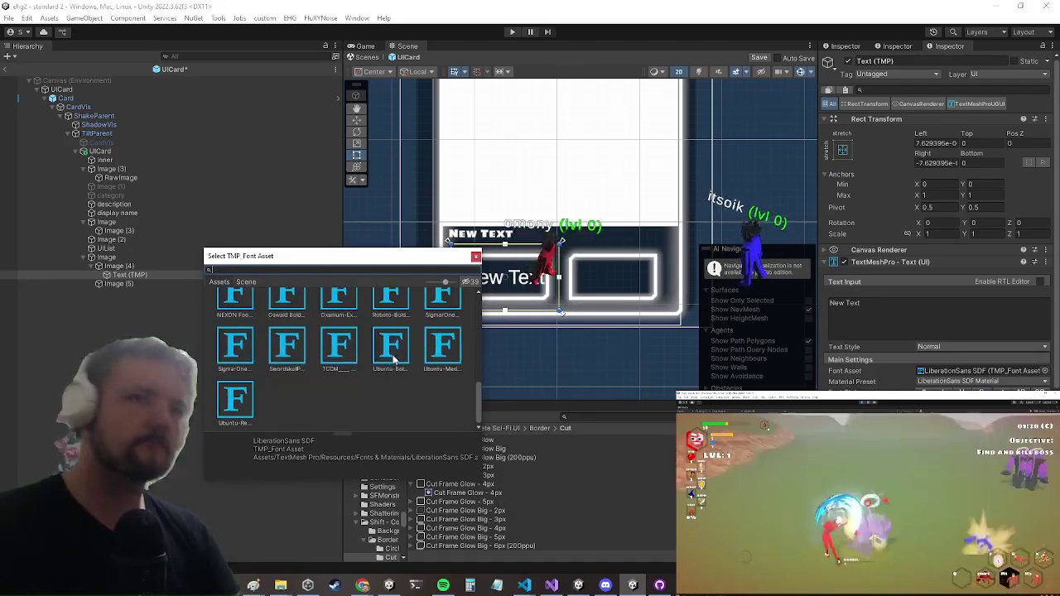
pyautogui.click(237, 351)
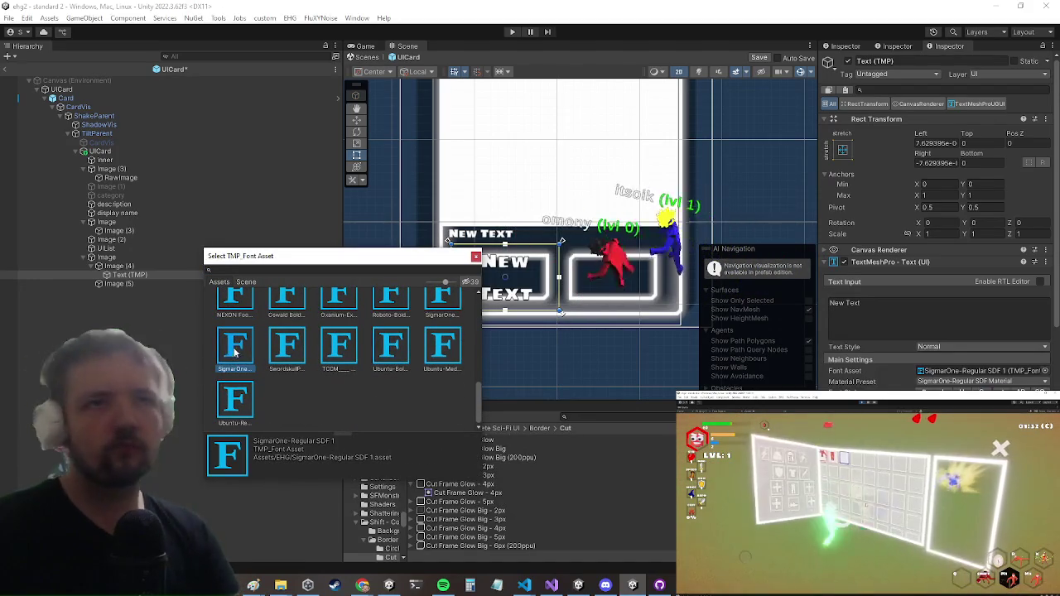
pyautogui.doubleClick(237, 351)
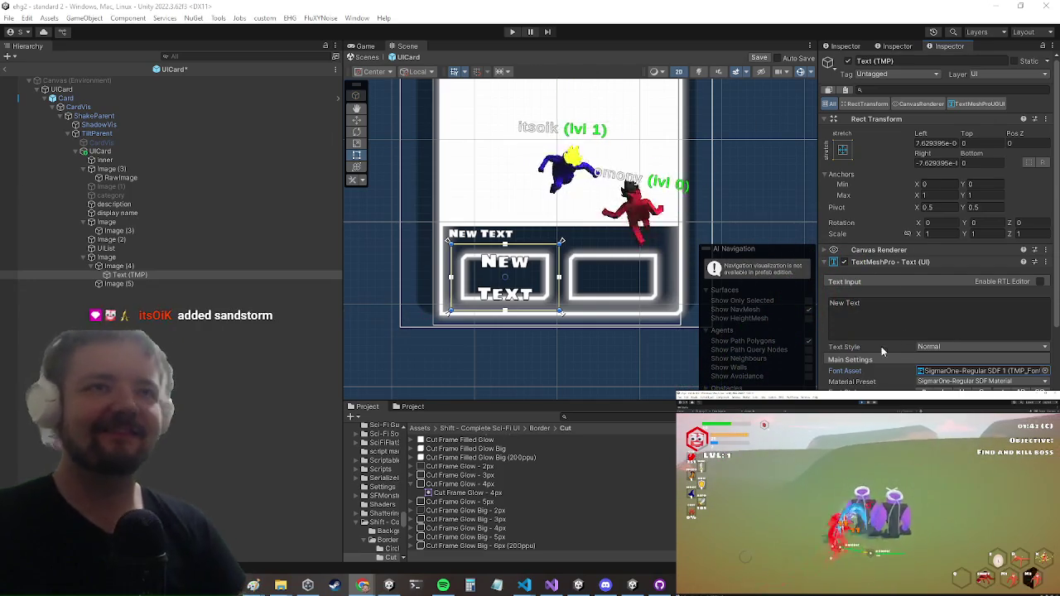
# Label the left box 'left', retext a duplicate 'right' and nest it under Image (5).
pyautogui.click(914, 326)
pyautogui.write('left')
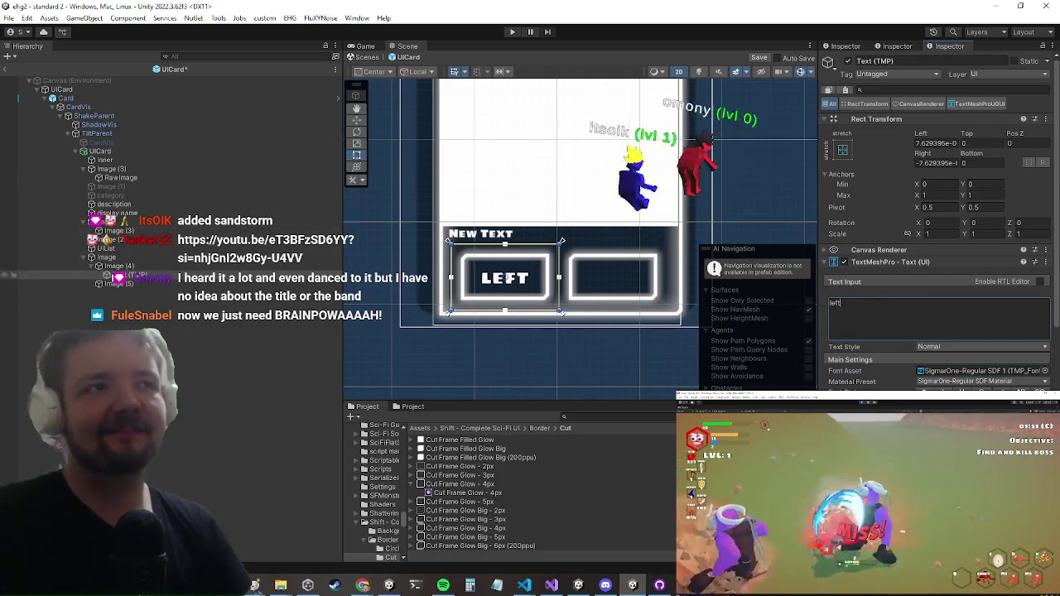
pyautogui.click(124, 284)
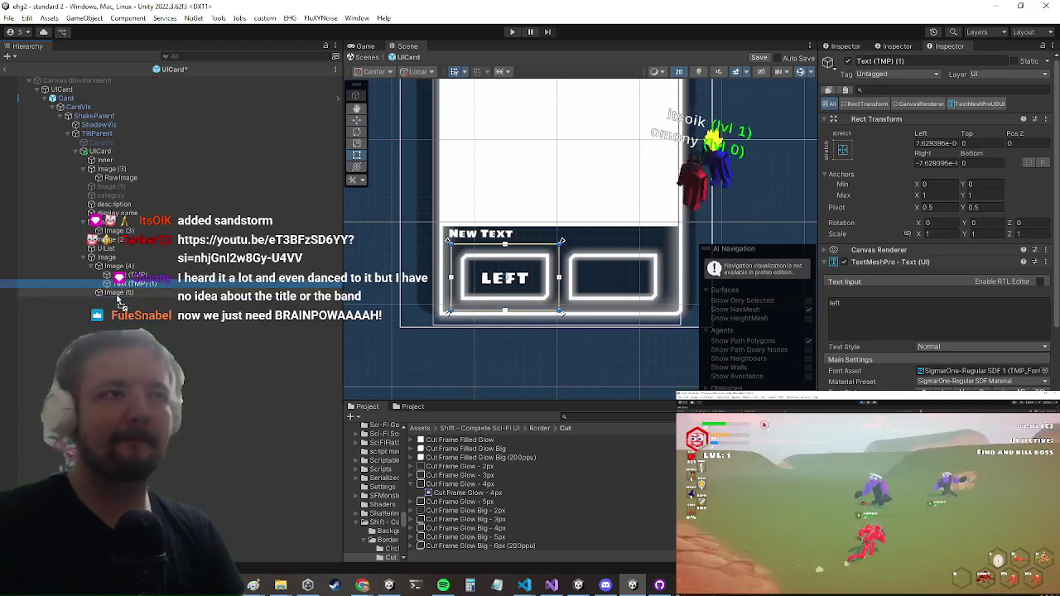
pyautogui.click(842, 151)
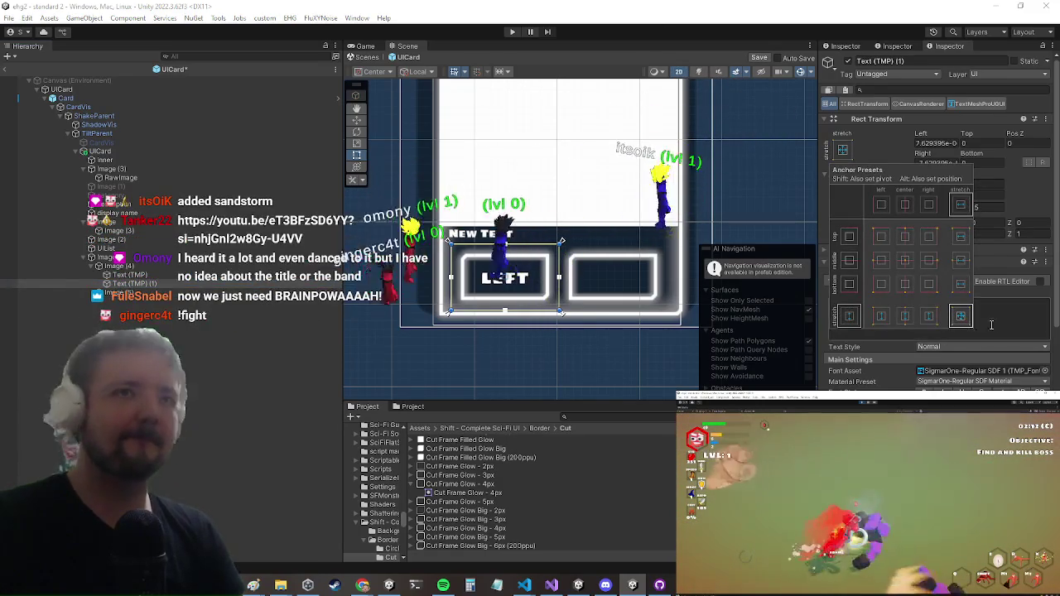
pyautogui.click(984, 327)
pyautogui.write('right')
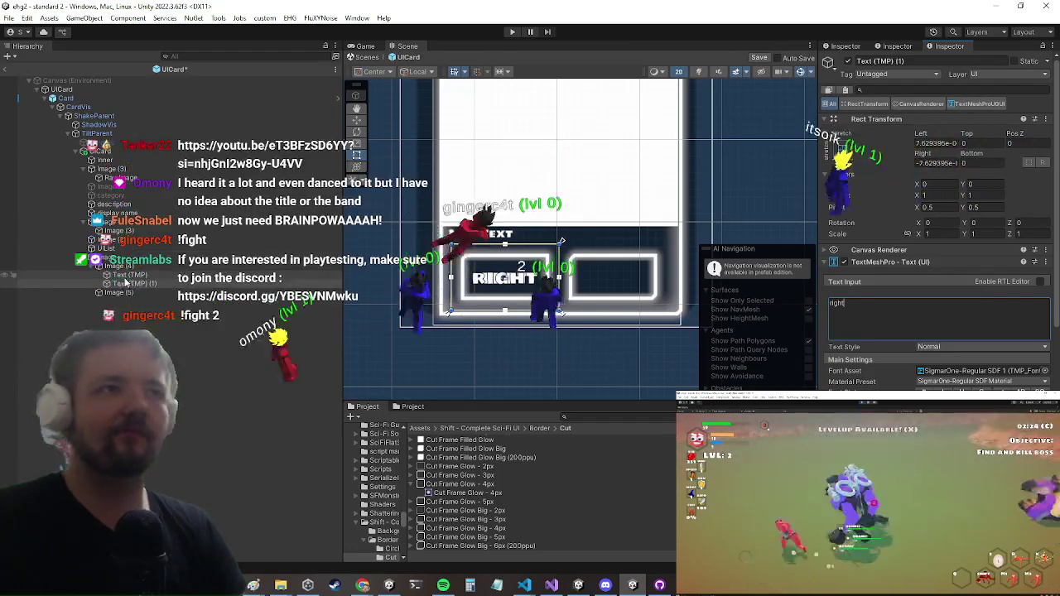
pyautogui.moveTo(125, 282); pyautogui.dragTo(118, 292)
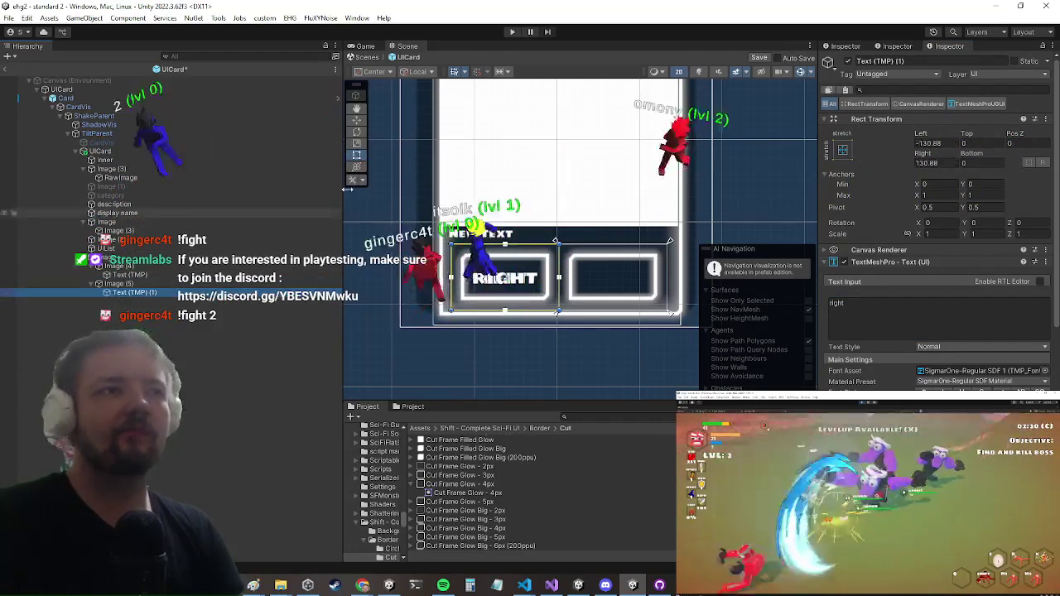
pyautogui.click(842, 150)
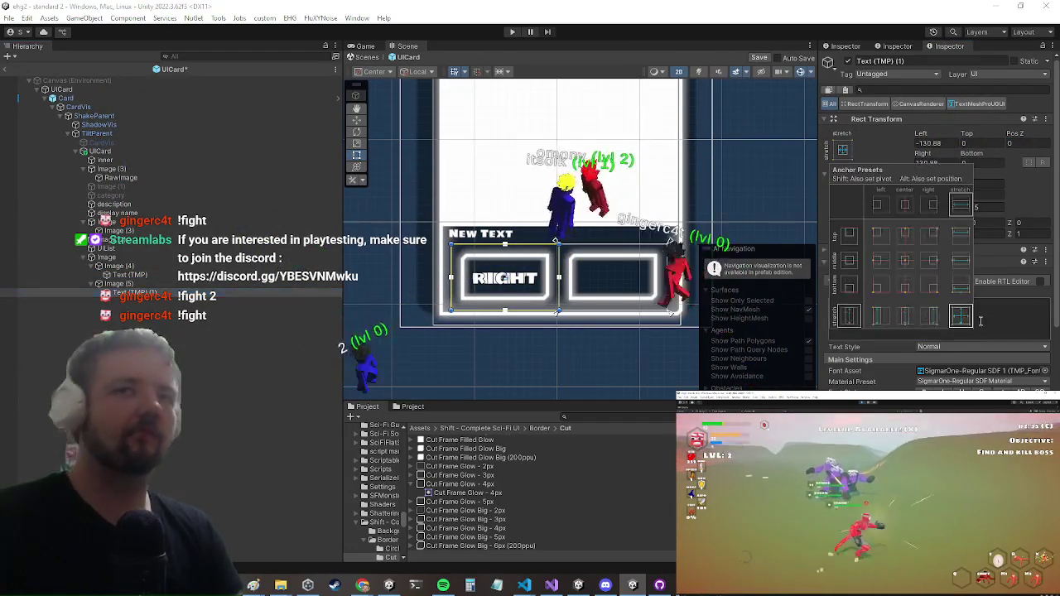
# Apply the stretch-stretch anchor preset so the RIGHT label fills its glow frame.
pyautogui.keyDown('alt'); pyautogui.click(962, 316); pyautogui.keyUp('alt')
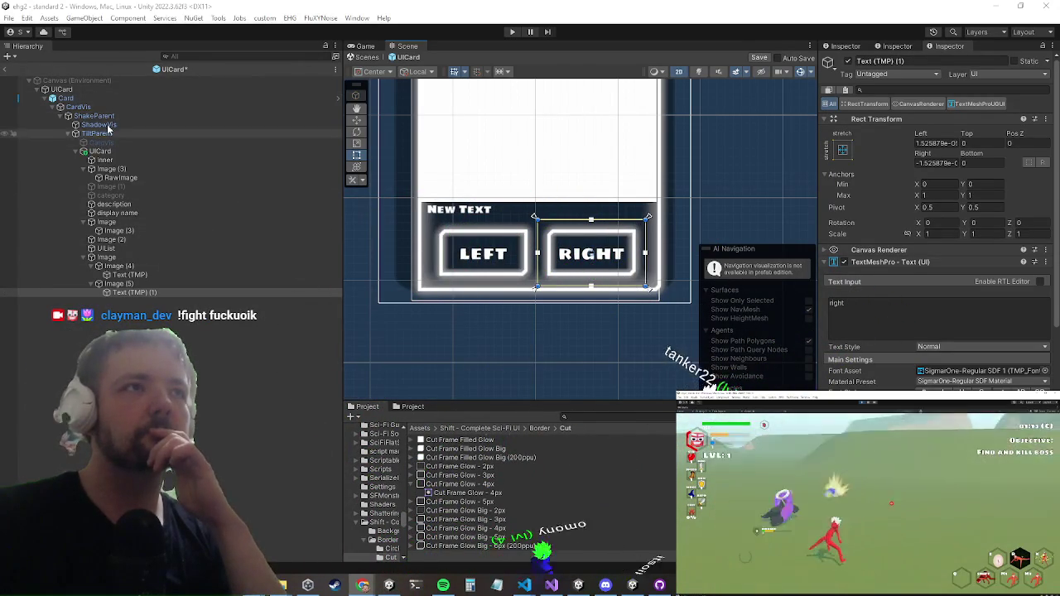
# Select UICard in the Hierarchy and open the context menu of its UI Card (Script) component.
pyautogui.click(116, 153)
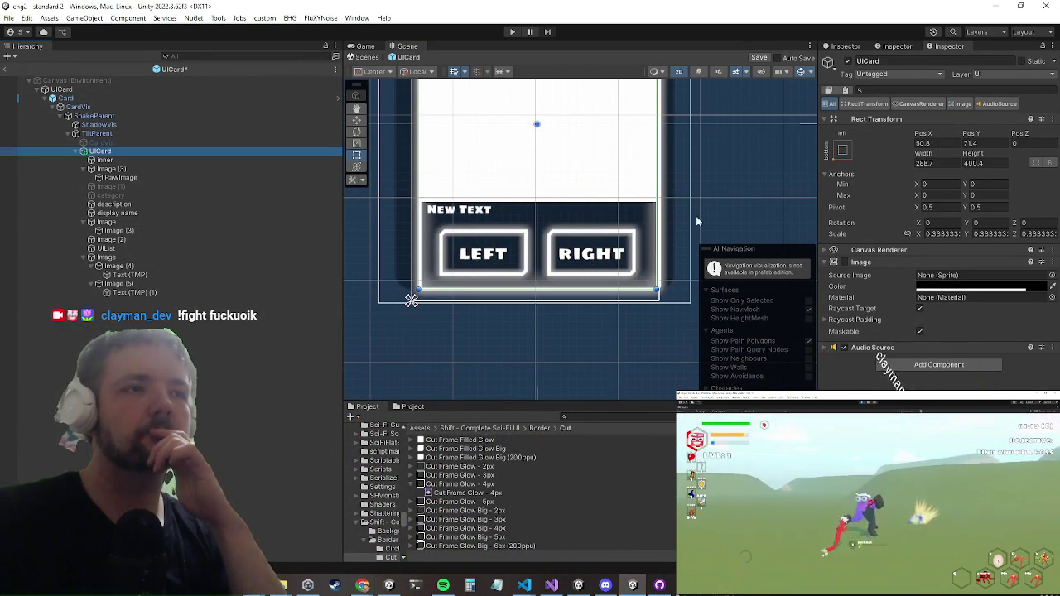
pyautogui.click(164, 96)
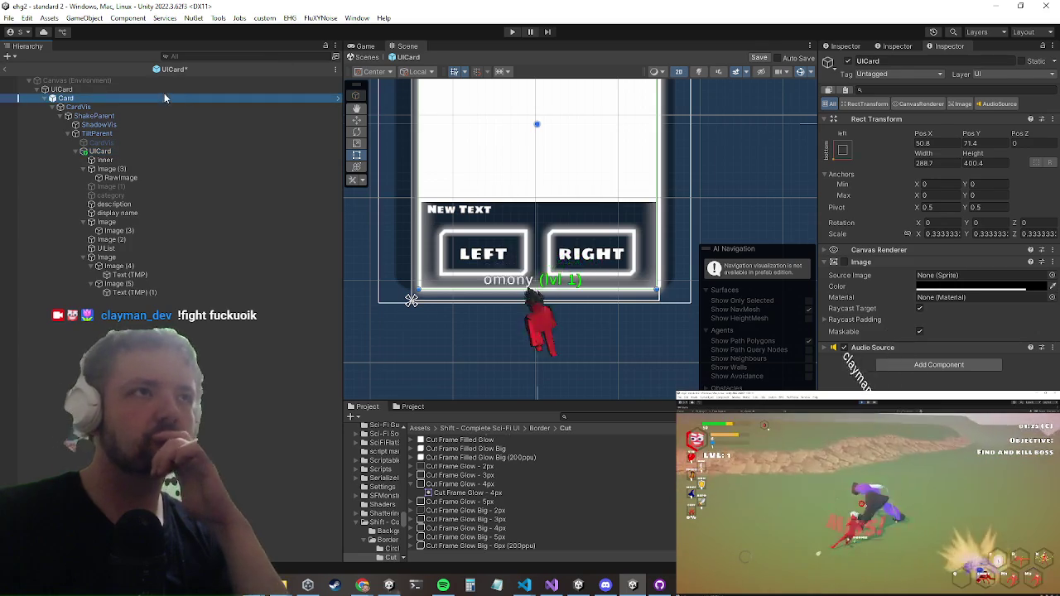
pyautogui.scroll(-3, 979, 287)
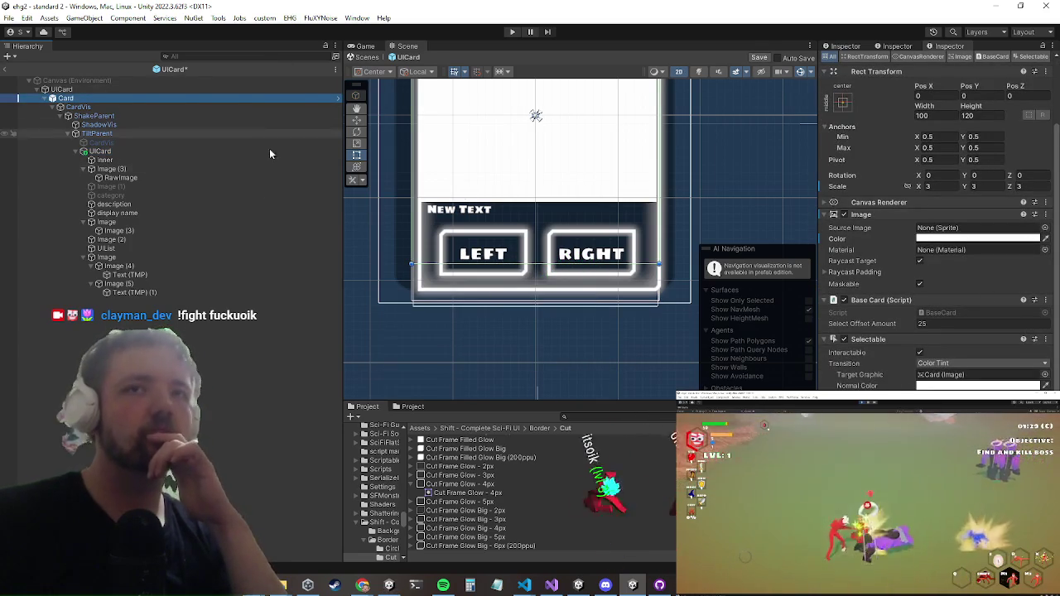
pyautogui.click(107, 89)
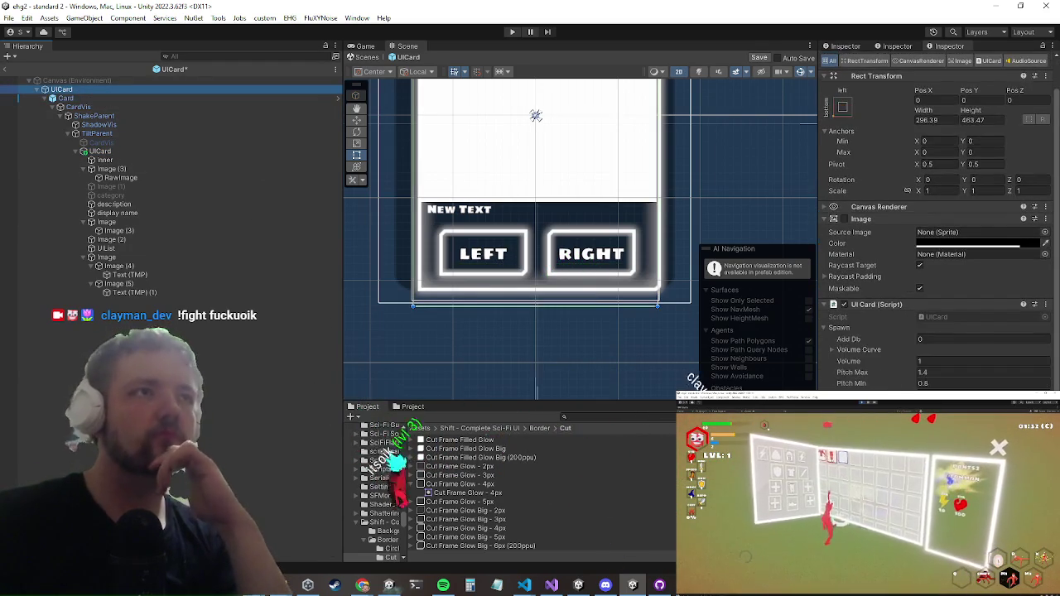
pyautogui.scroll(-5, 919, 369)
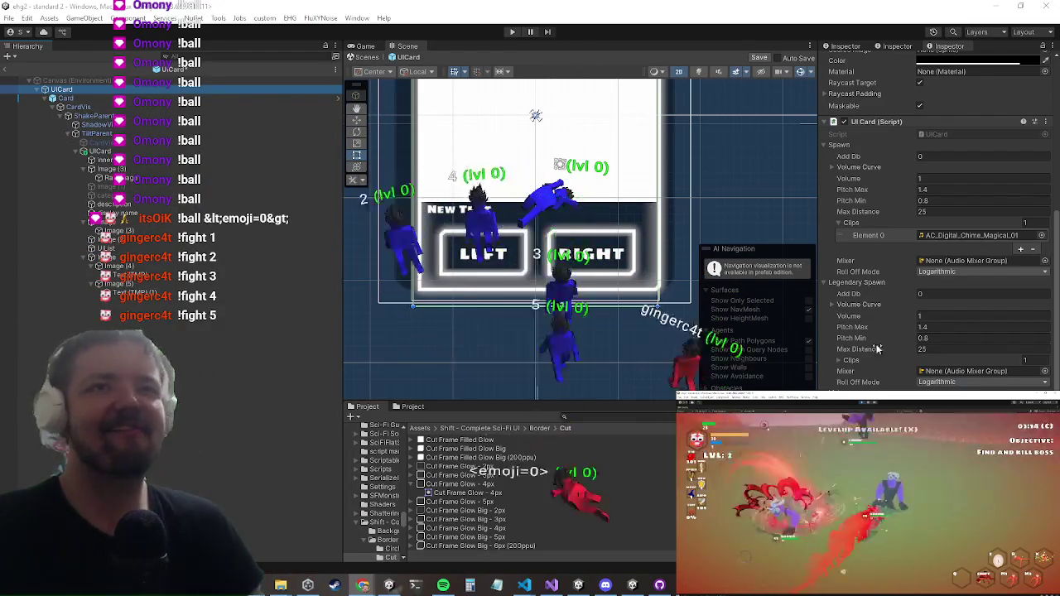
pyautogui.scroll(3, 953, 245)
pyautogui.rightClick(873, 182)
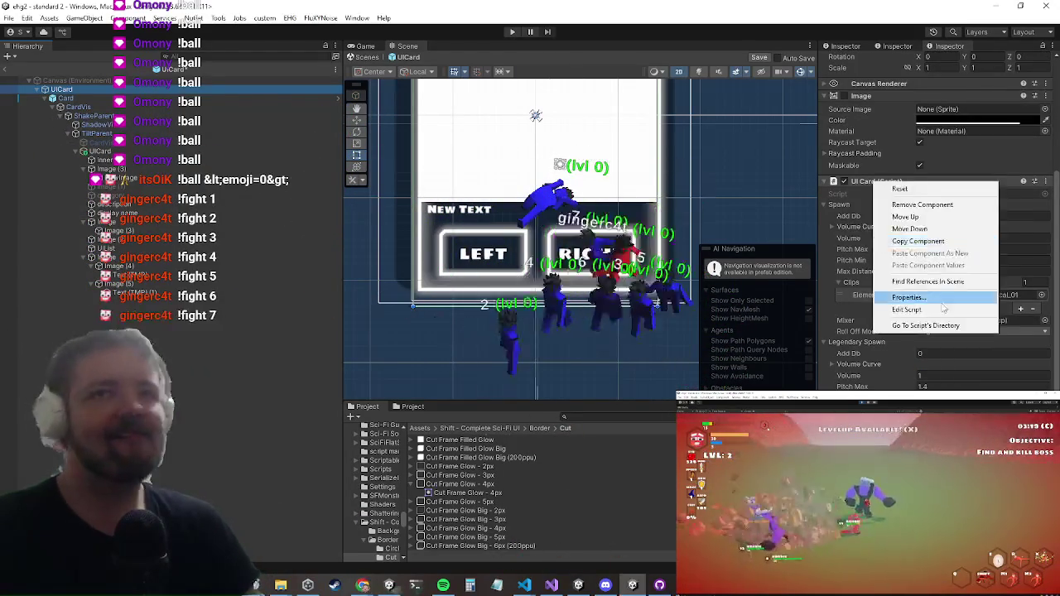
# Open the UICard script in Visual Studio and find the line after opts.
pyautogui.click(919, 309)
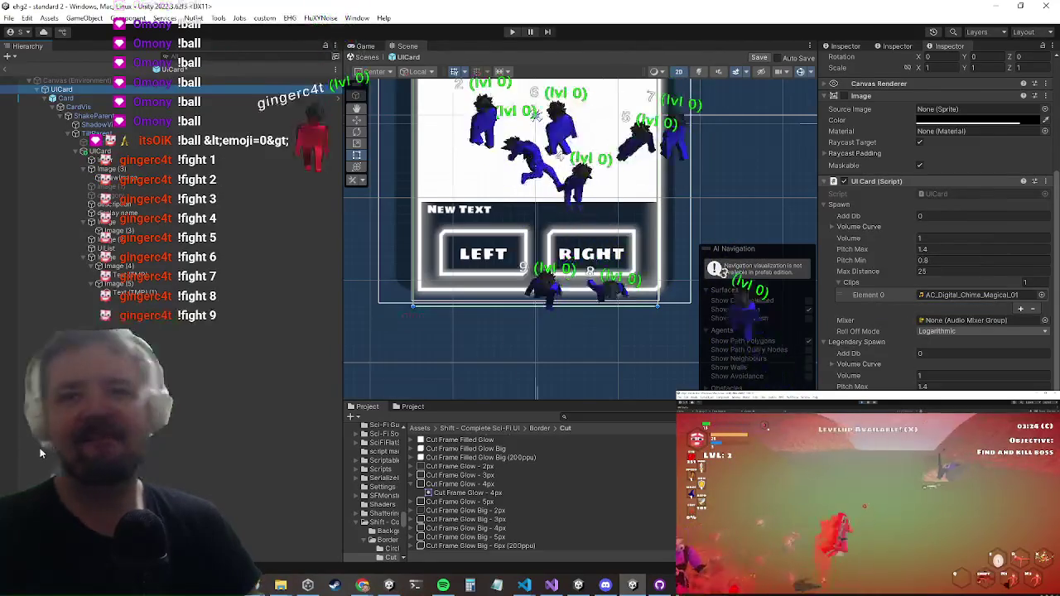
pyautogui.scroll(20, 530, 223)
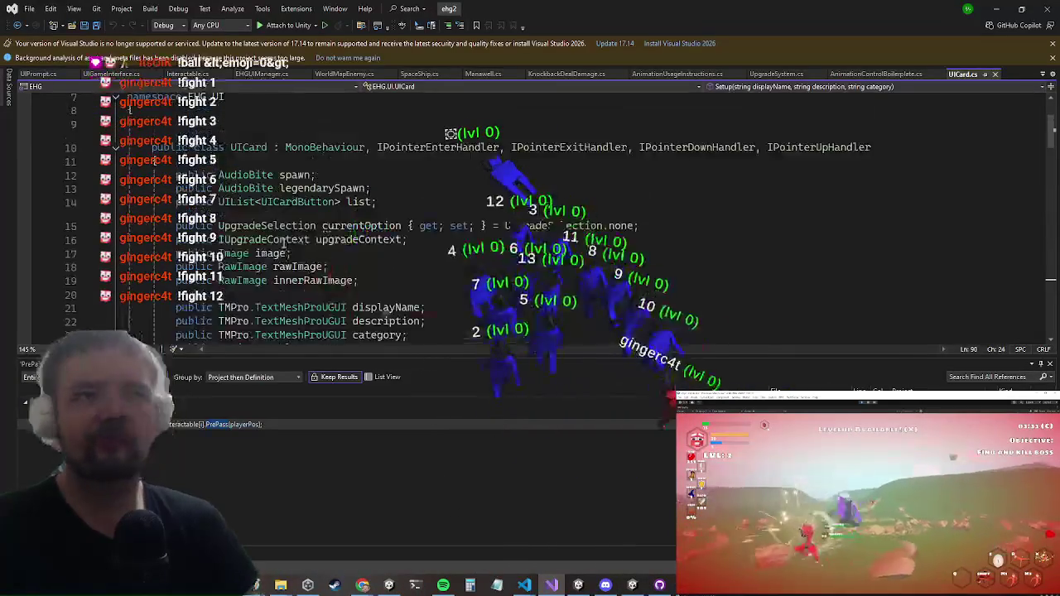
pyautogui.scroll(-2, 286, 240)
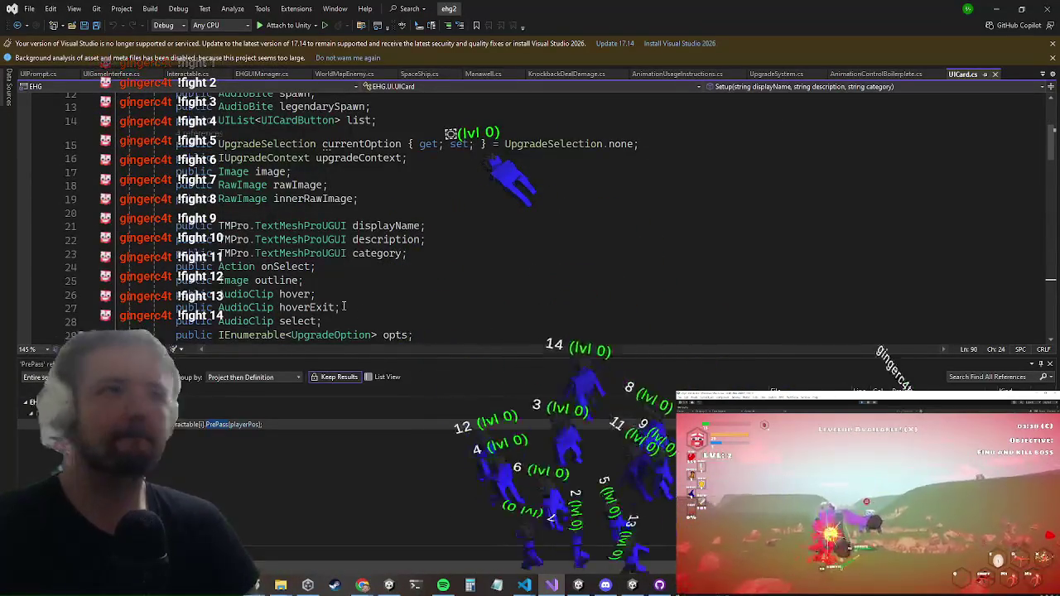
pyautogui.scroll(-2, 357, 317)
# Add 'public Button left, right;' and 'public GameObject lrButtonParent;' after opts, then return to Unity.
pyautogui.click(403, 266)
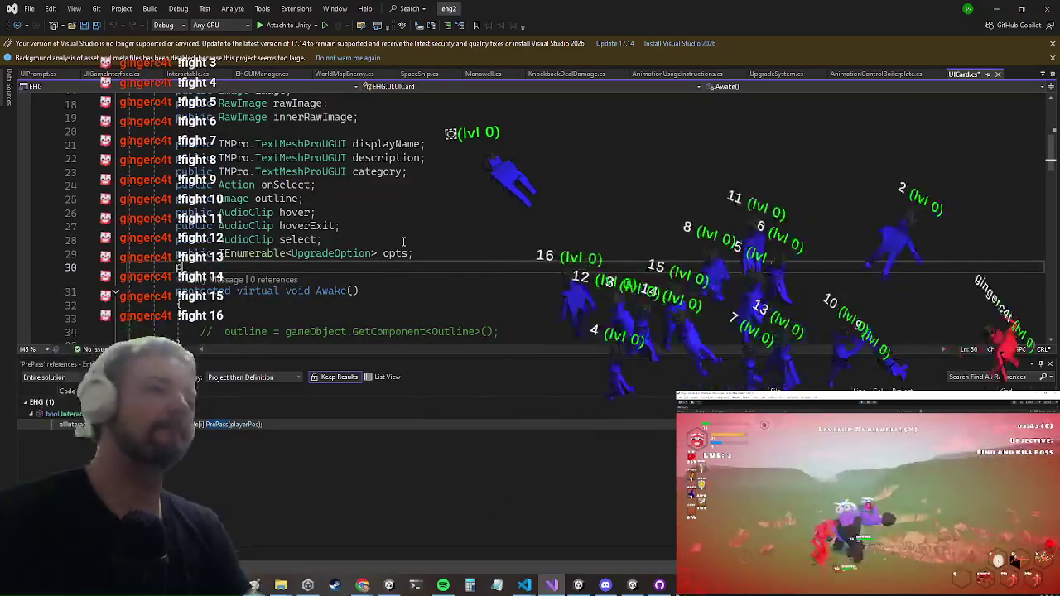
pyautogui.write('public Button left')
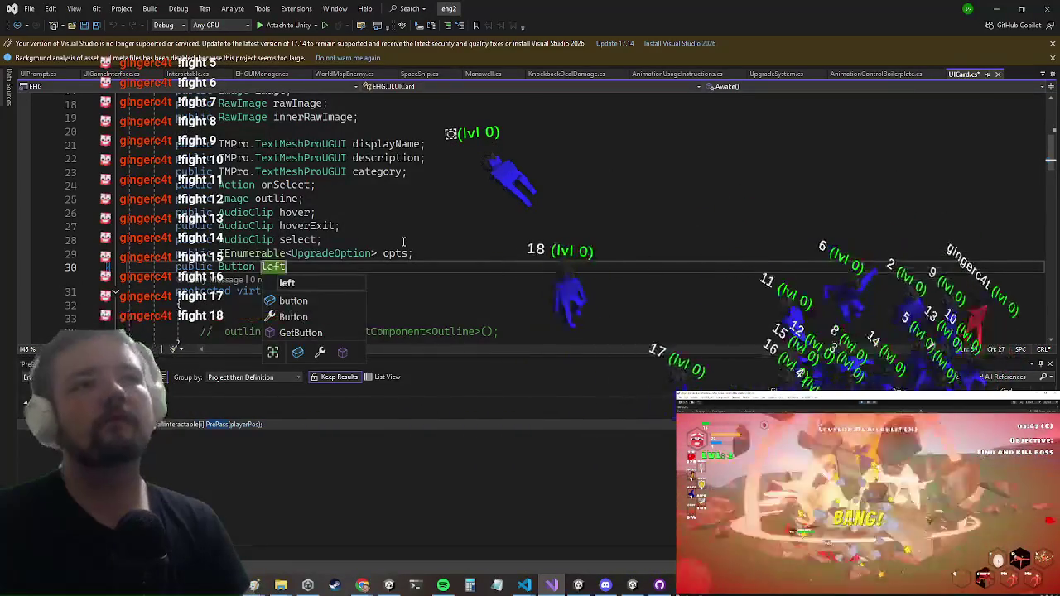
pyautogui.write(', right;')
pyautogui.press('Return')
pyautogui.write('public GameObject but')
pyautogui.press('BackSpace')
pyautogui.press('BackSpace')
pyautogui.press('BackSpace')
pyautogui.write('lrB')
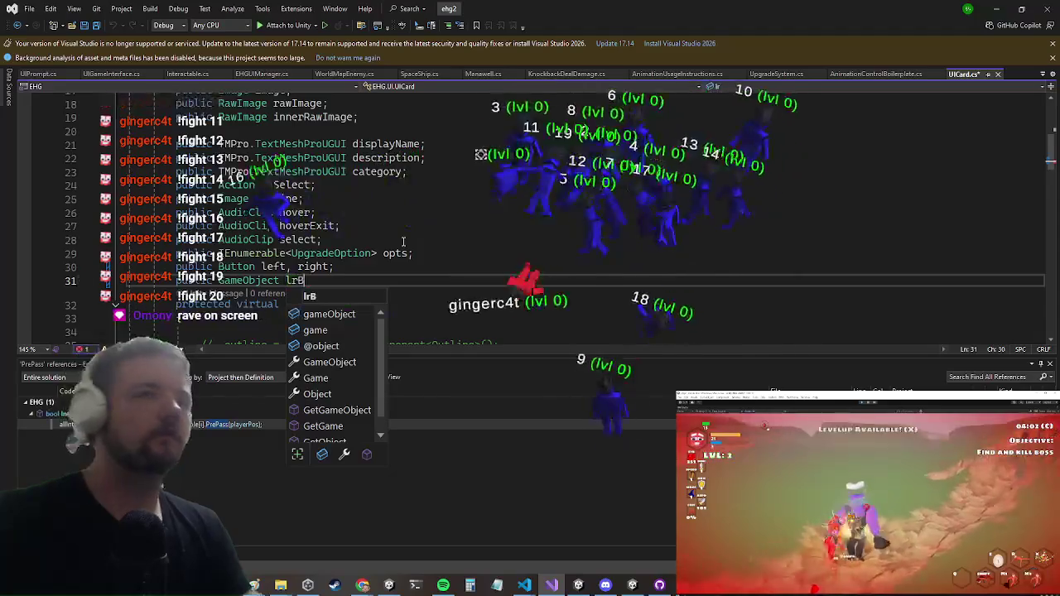
pyautogui.write('uttonParent;')
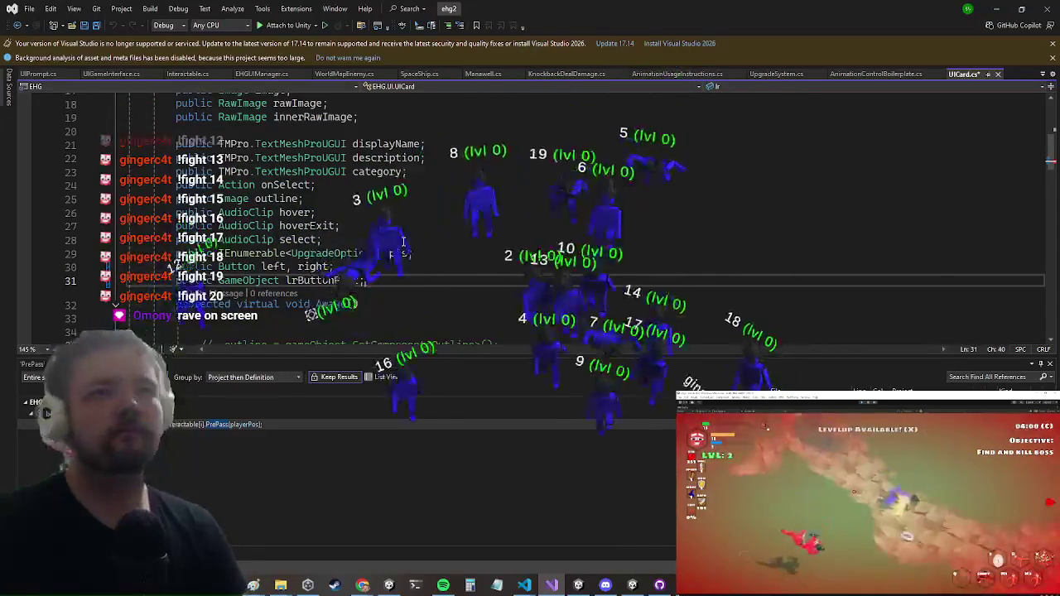
pyautogui.hotkey('alt', 'Tab')
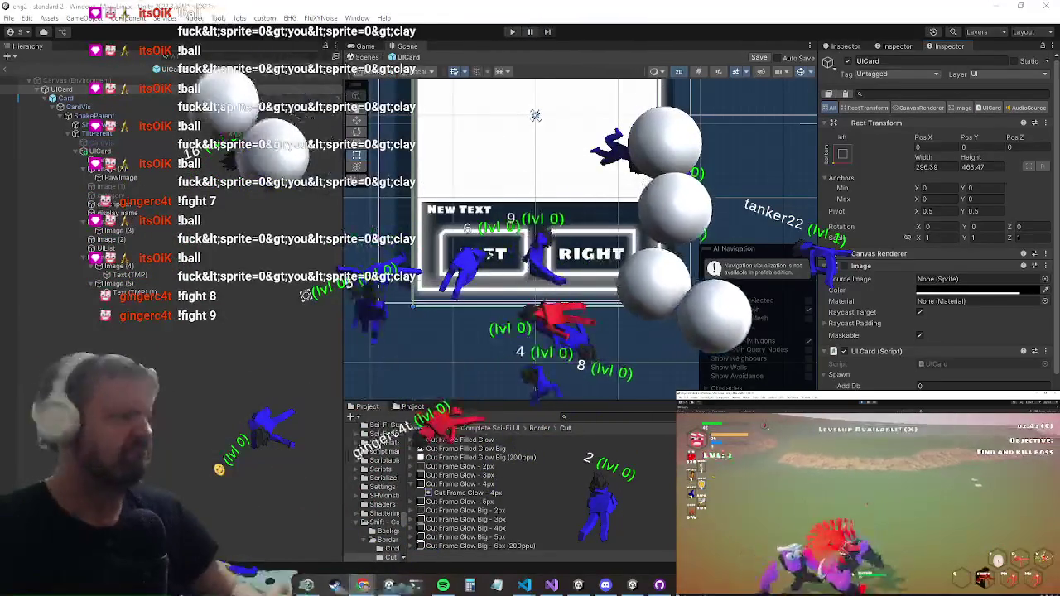
pyautogui.scroll(-6, 935, 249)
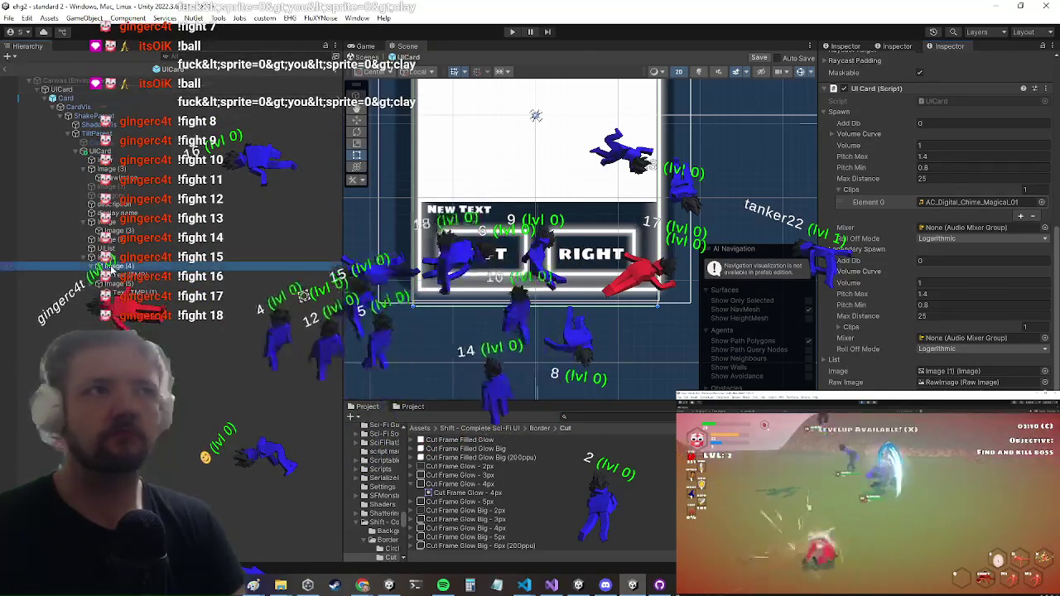
pyautogui.scroll(6, 936, 248)
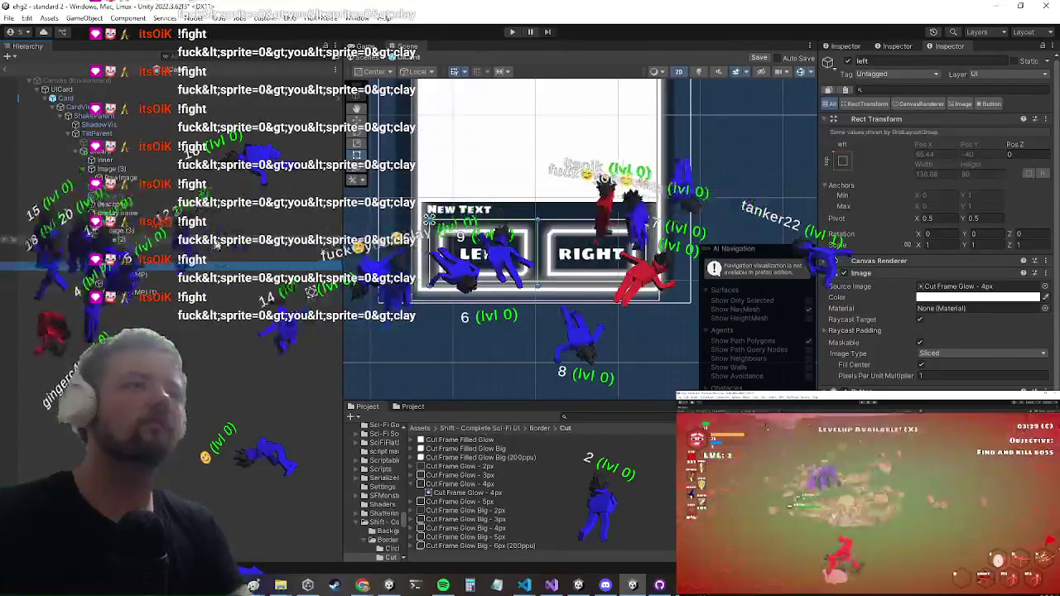
pyautogui.press('Down')
pyautogui.press('Down')
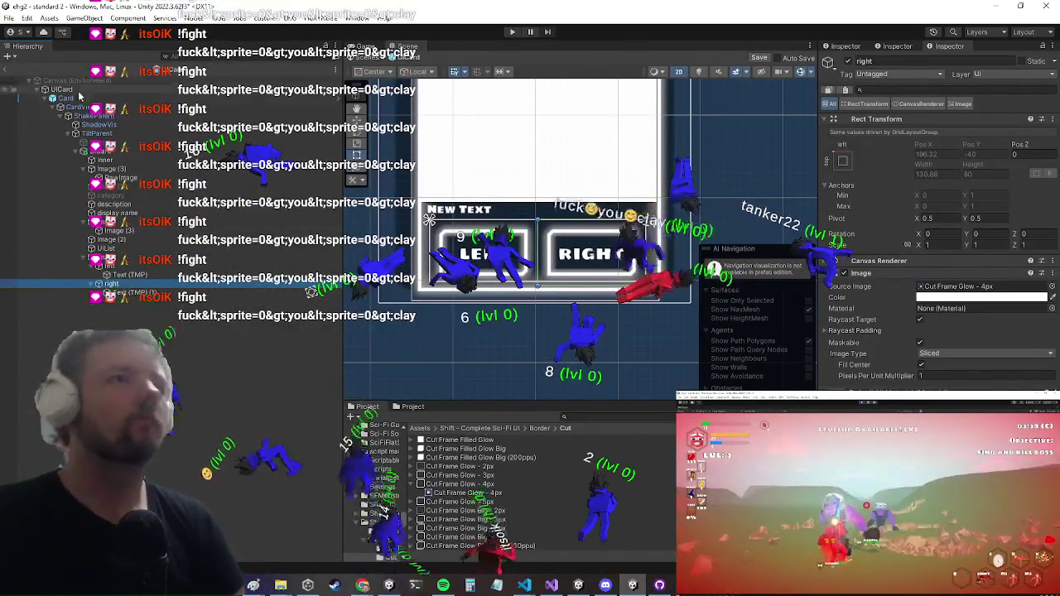
pyautogui.click(536, 115)
pyautogui.scroll(-2, 1051, 348)
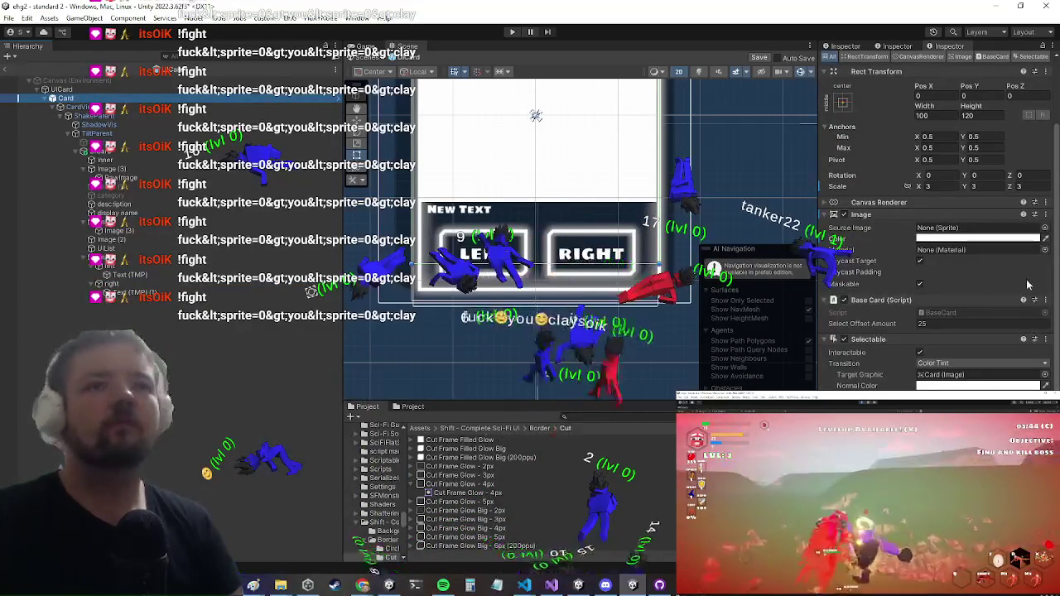
pyautogui.click(62, 88)
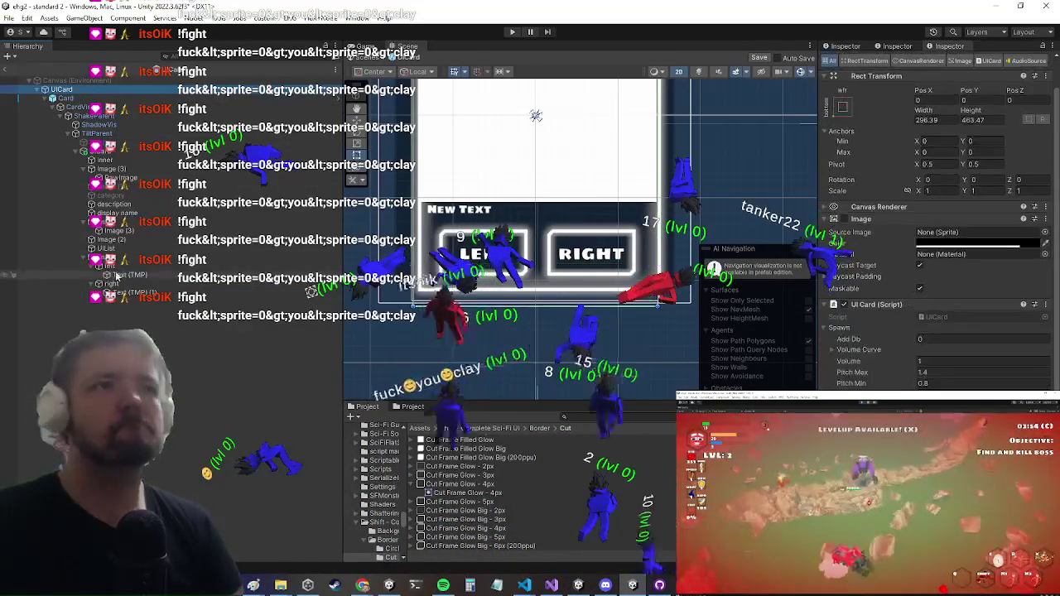
pyautogui.scroll(-5, 936, 248)
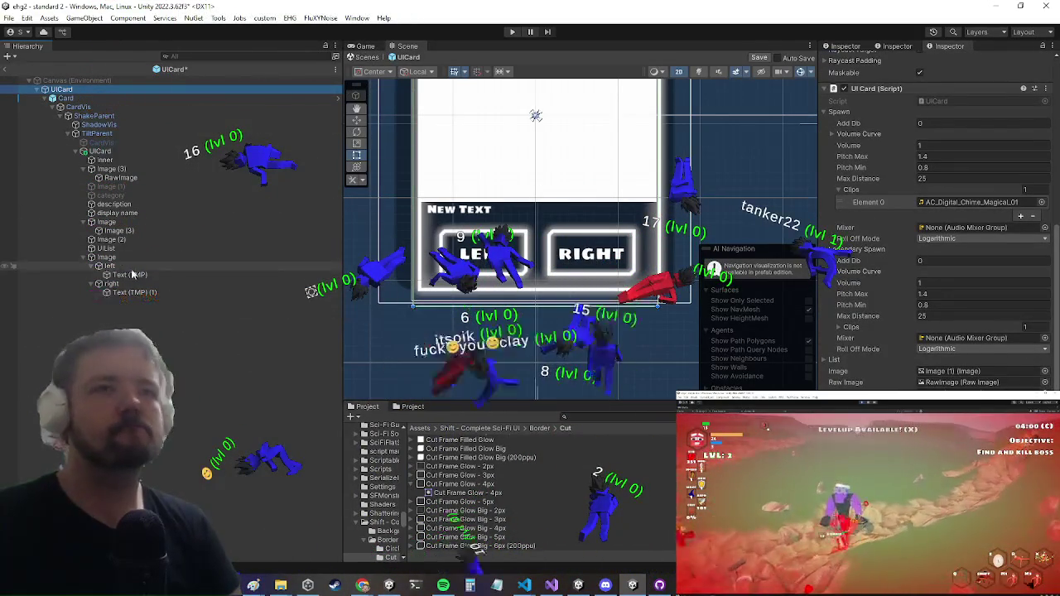
pyautogui.scroll(1, 481, 489)
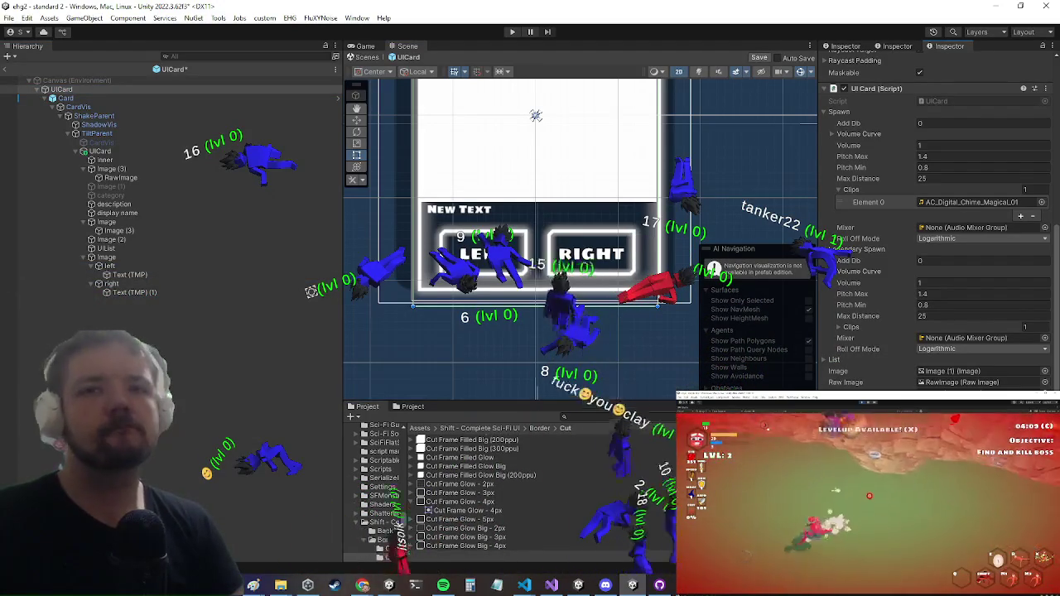
pyautogui.press('super')
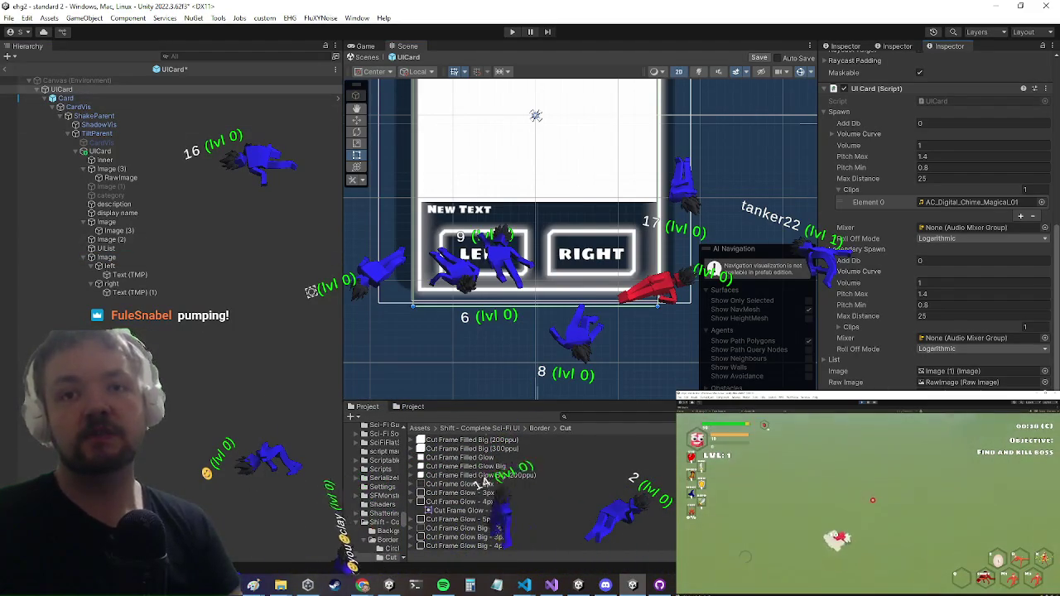
pyautogui.click(114, 284)
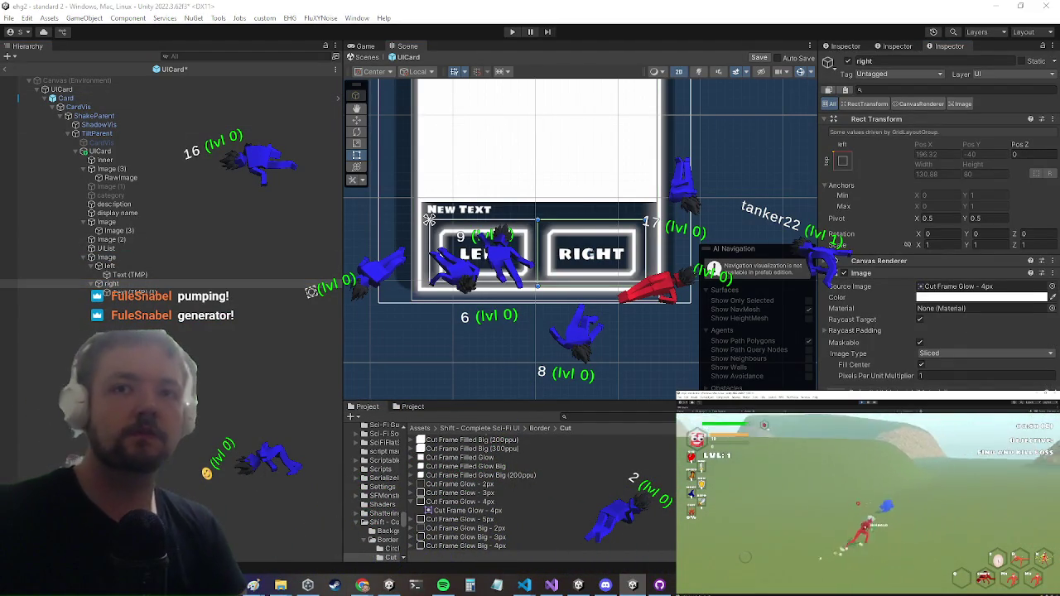
pyautogui.click(87, 98)
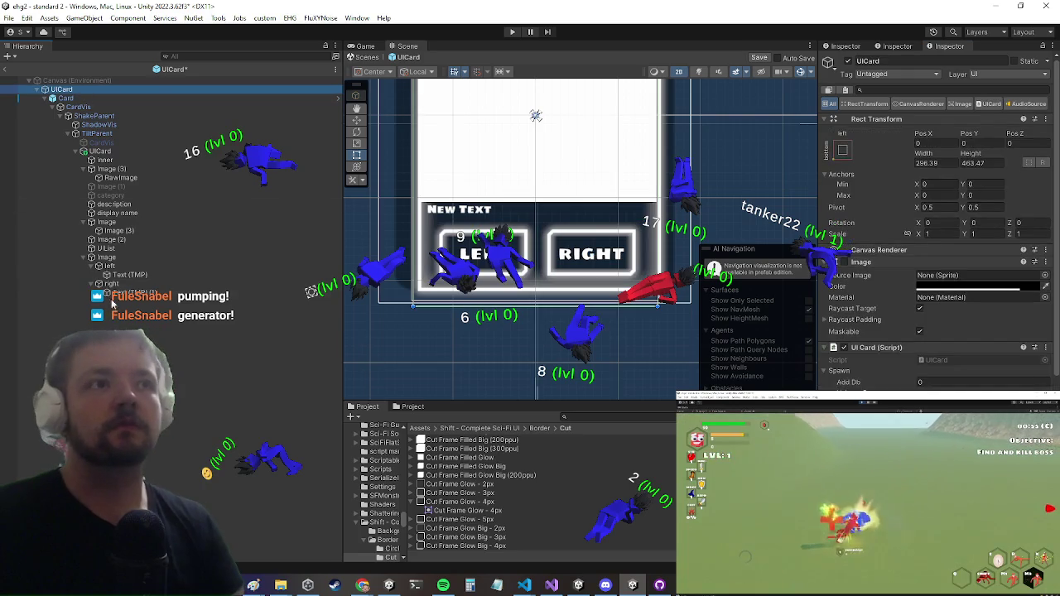
pyautogui.scroll(-2, 936, 223)
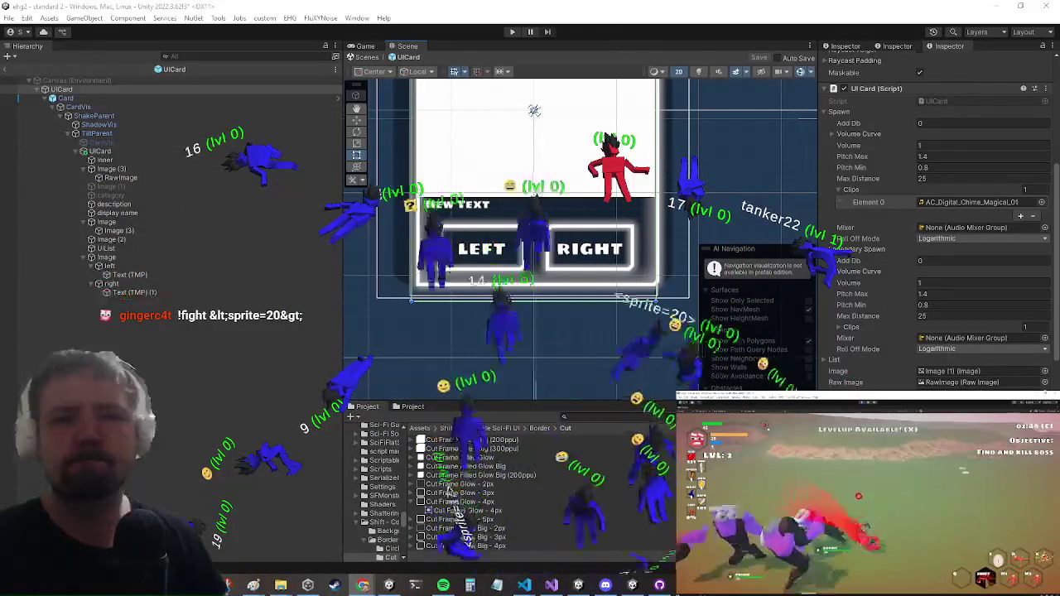
# Insert an empty line after 'category;' in UICard's Setup method and dismiss the Copilot suggestion.
pyautogui.click(551, 585)
pyautogui.scroll(-5, 315, 237)
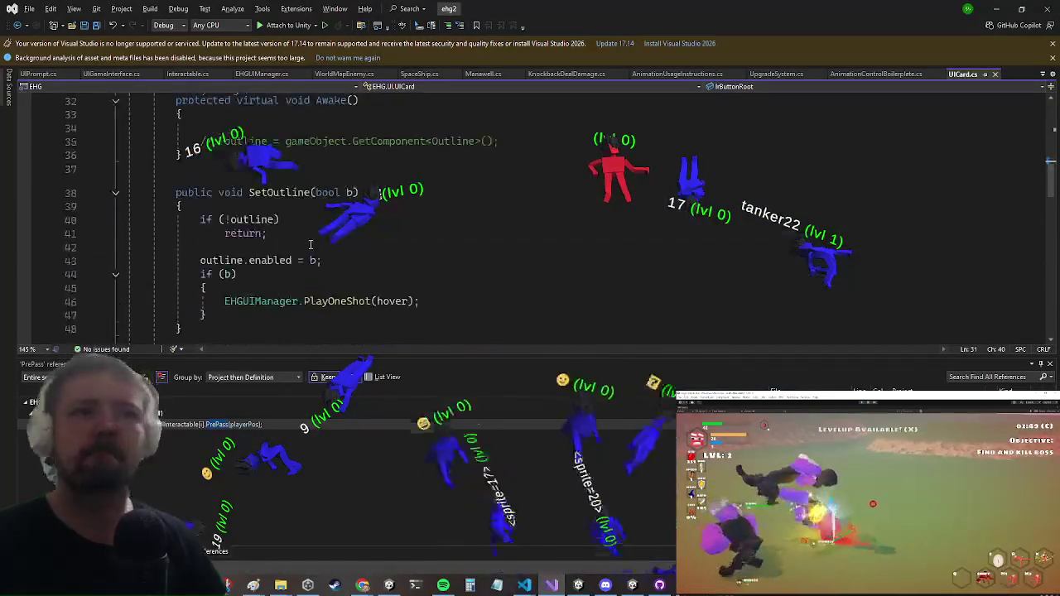
pyautogui.scroll(-15, 315, 237)
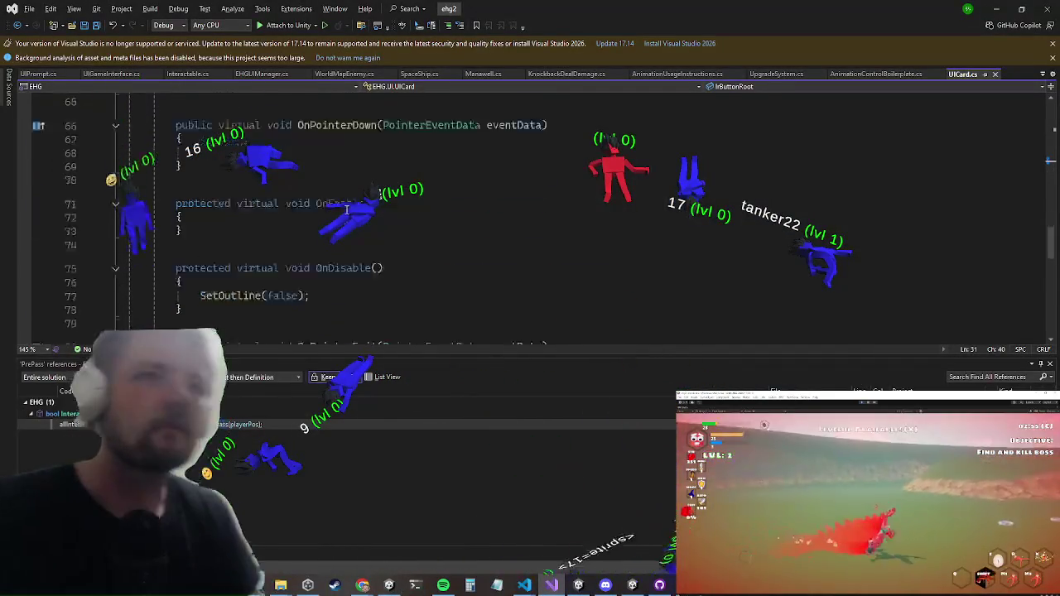
pyautogui.scroll(-2, 360, 207)
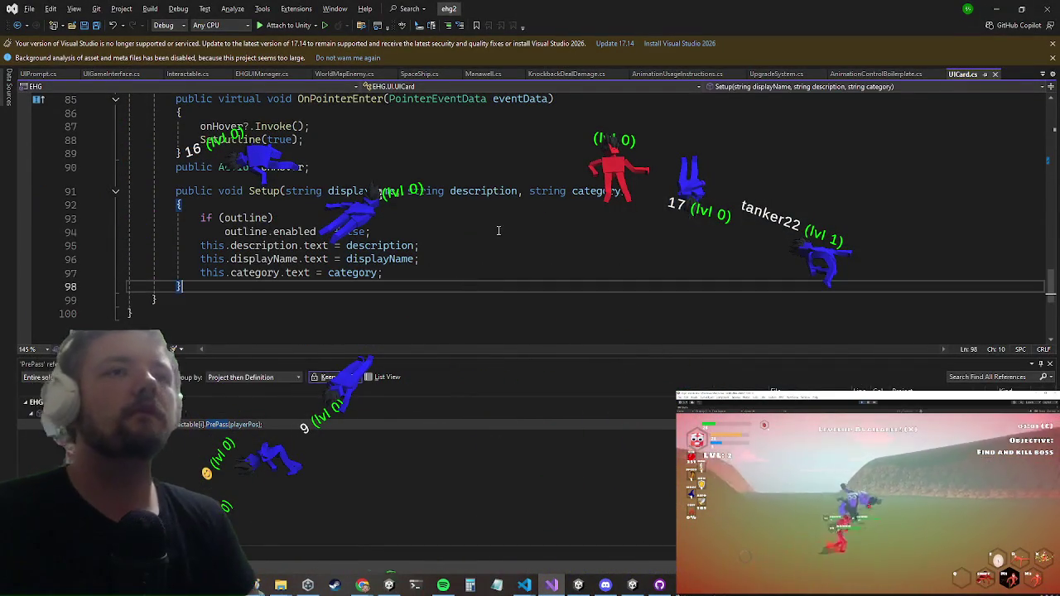
pyautogui.click(392, 268)
pyautogui.press('Return')
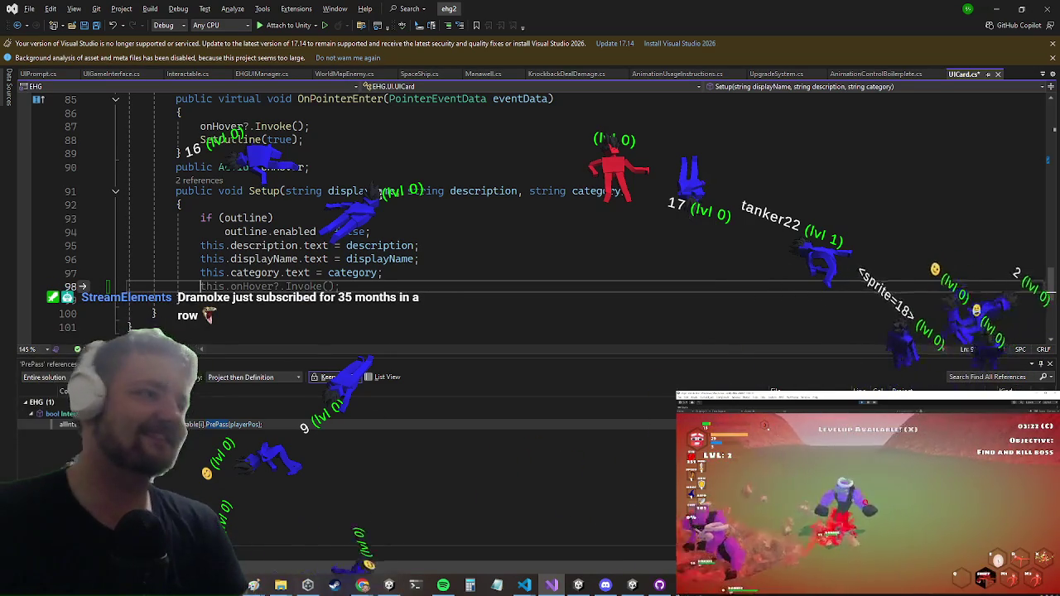
pyautogui.press('Escape')
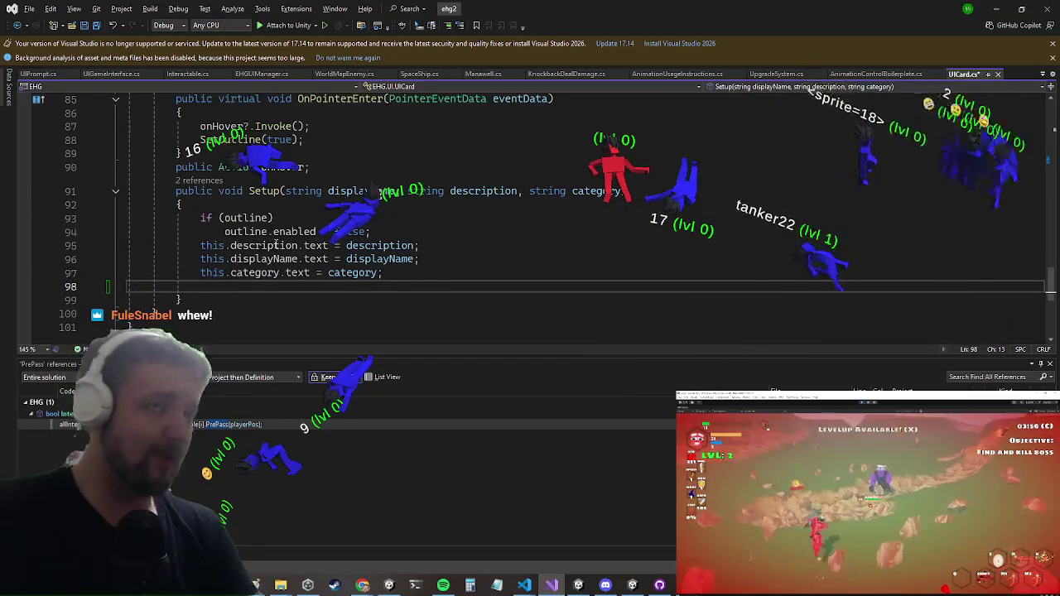
pyautogui.scroll(15, 220, 286)
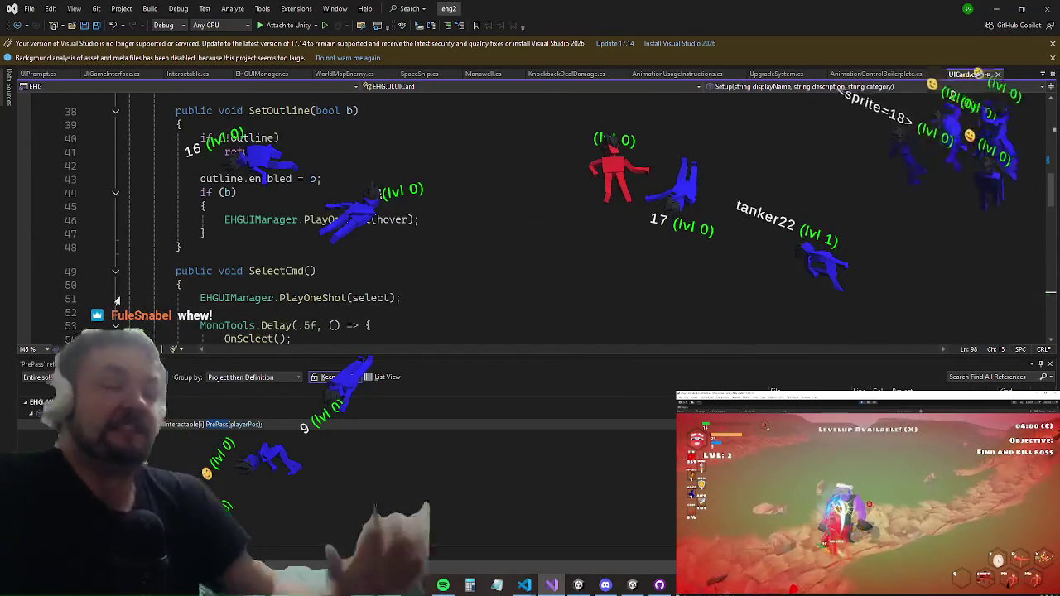
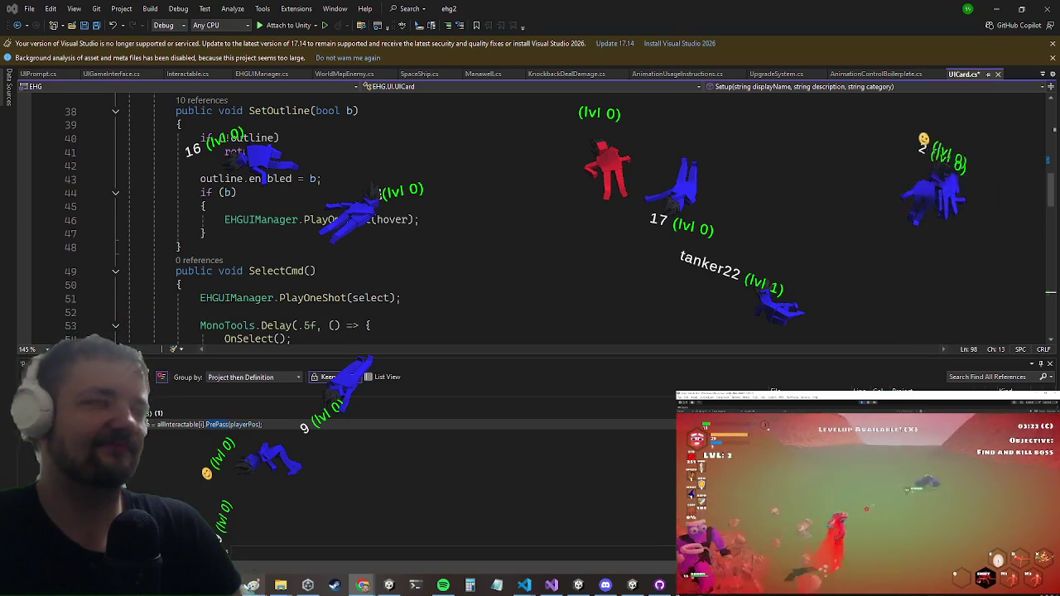
# Inspect SetOutline's if (b) check and the start of SelectCmd in UICard.cs, then minimize Visual Studio.
pyautogui.click(546, 194)
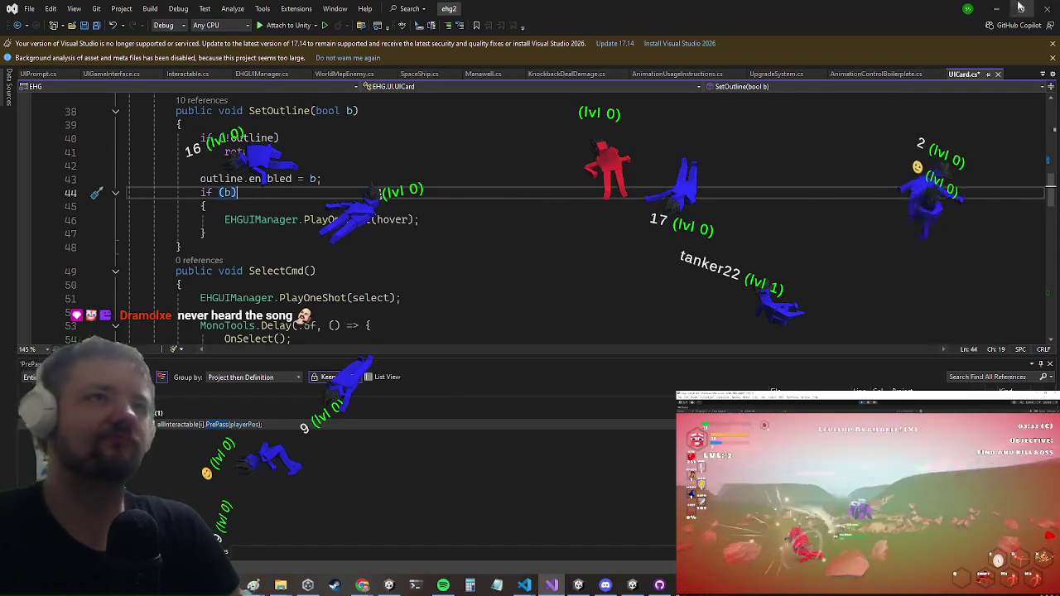
pyautogui.click(661, 253)
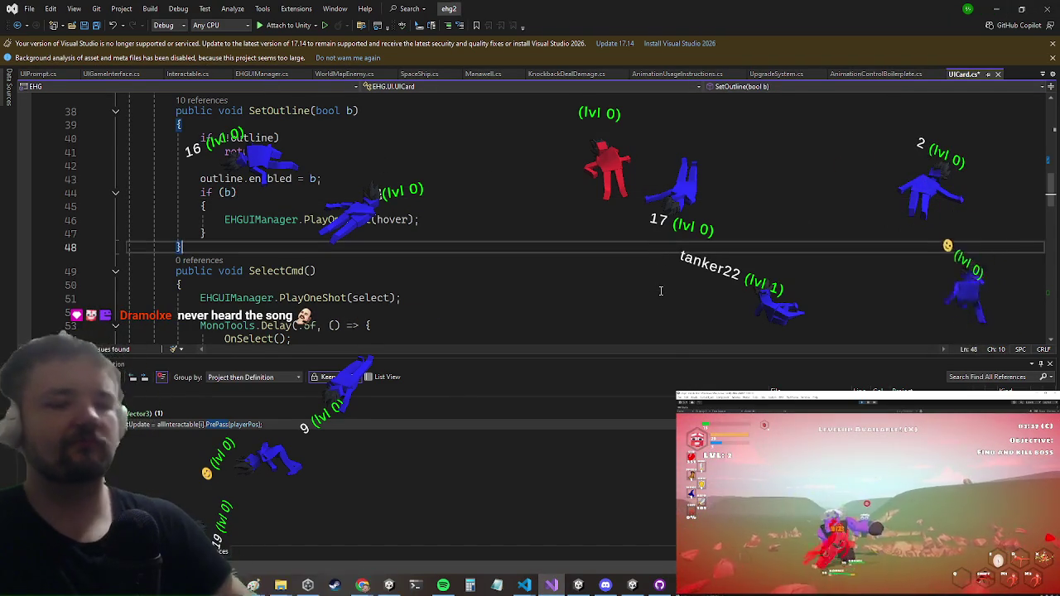
pyautogui.click(665, 284)
pyautogui.click(998, 9)
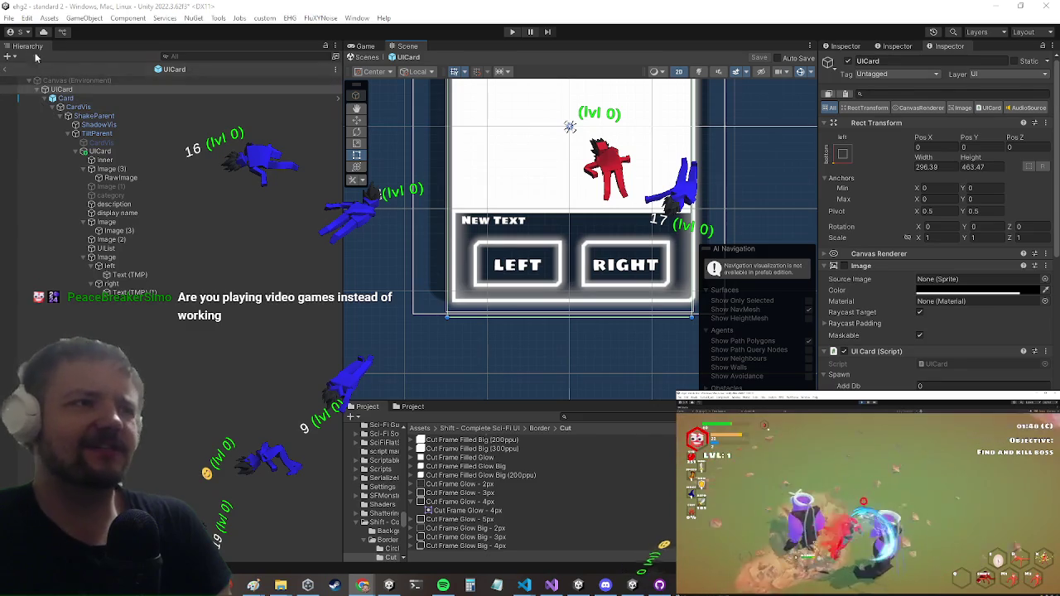
# Exit the UICard prefab back to the standard 2 scene, enter Play mode and show the Game view.
pyautogui.click(9, 68)
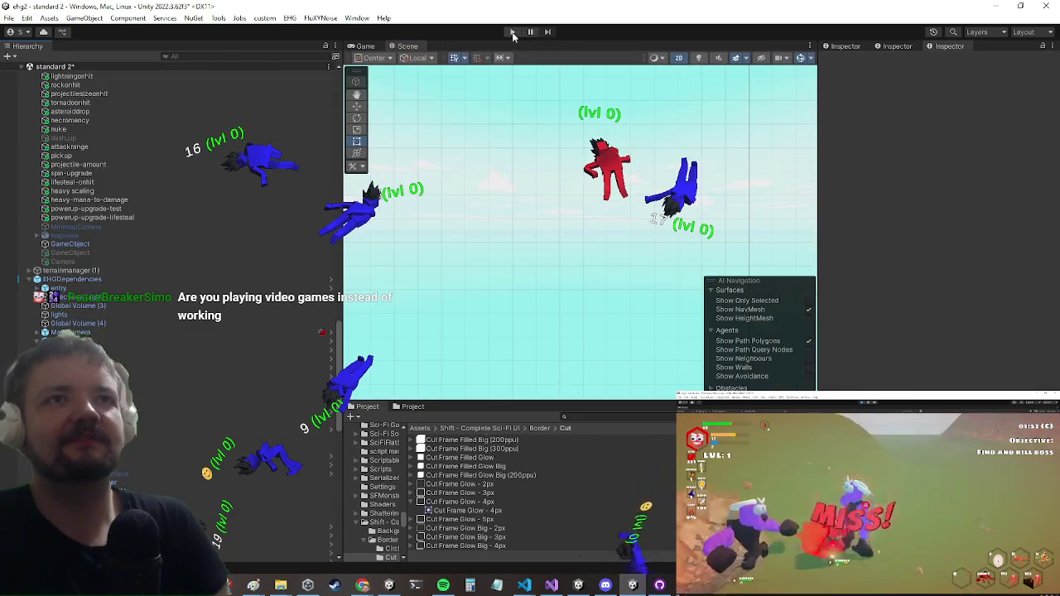
pyautogui.click(512, 32)
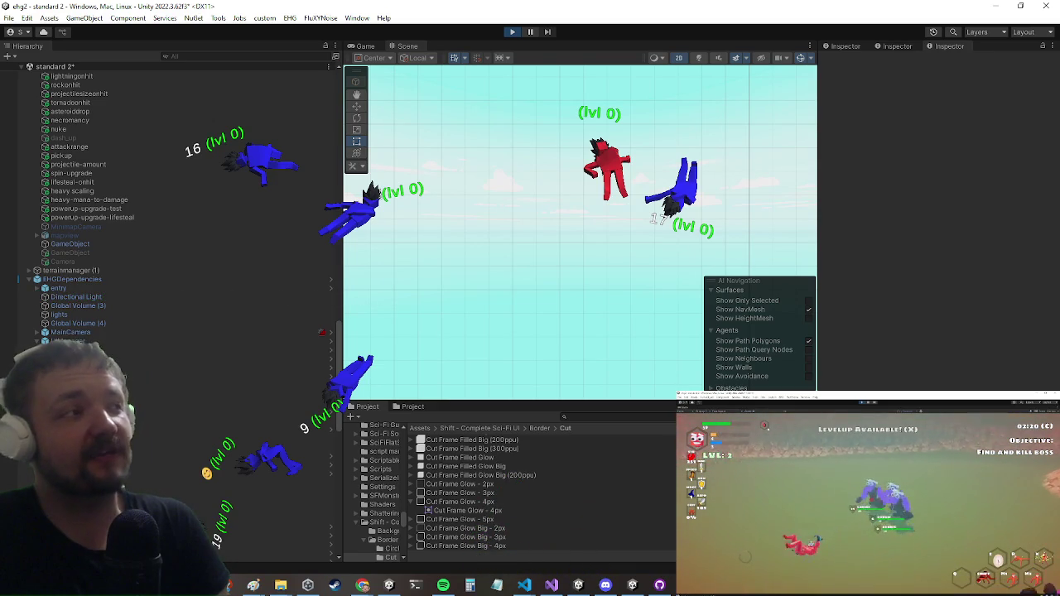
pyautogui.hotkey('ctrl', '2')
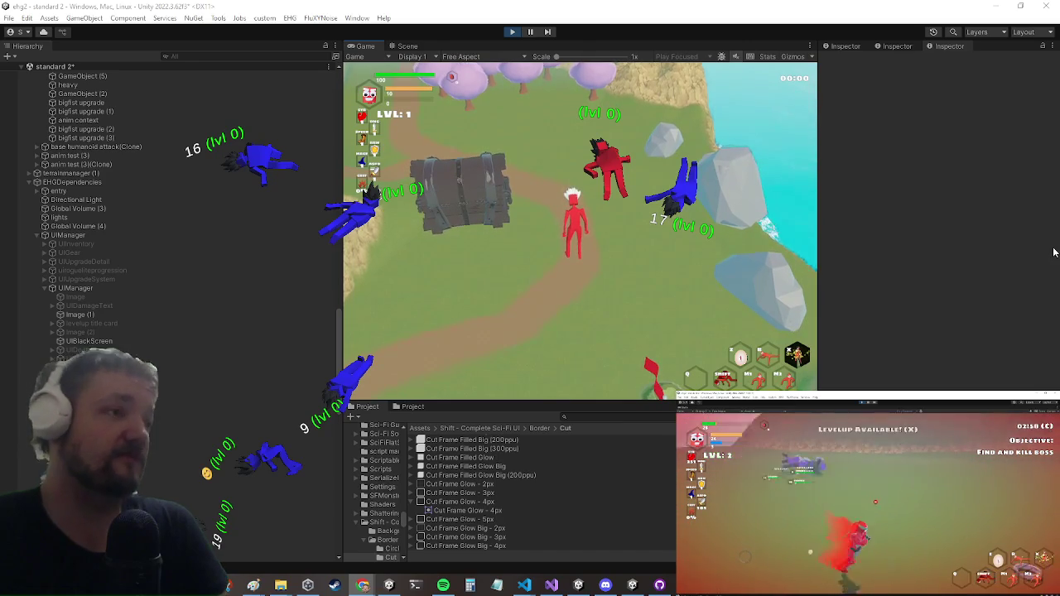
# Maximize the Game view, walk to the chest, dismiss the Harold card, then return to Visual Studio.
pyautogui.rightClick(360, 46)
pyautogui.click(392, 76)
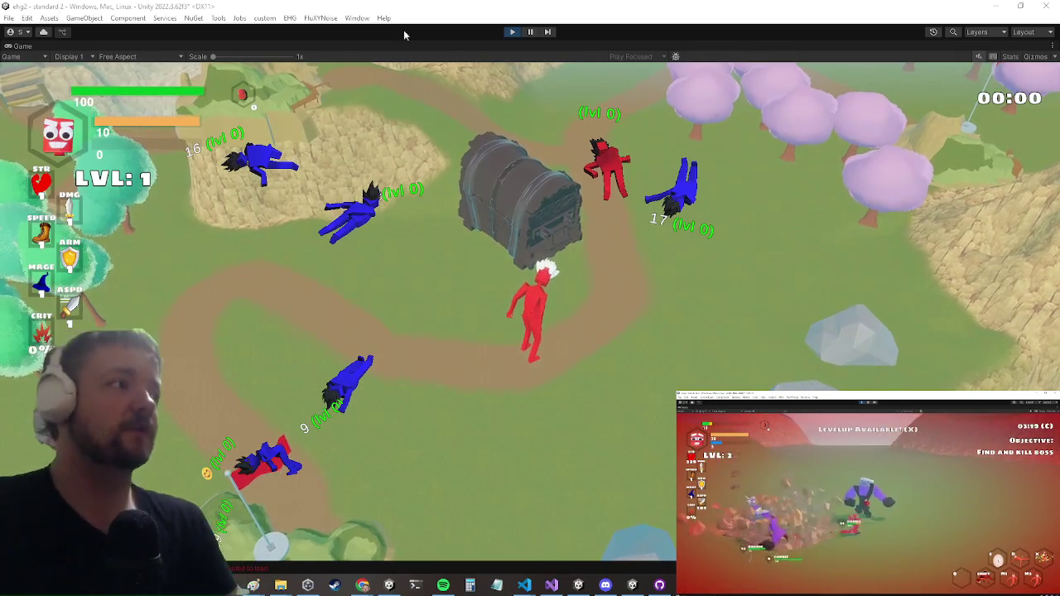
pyautogui.press('d')
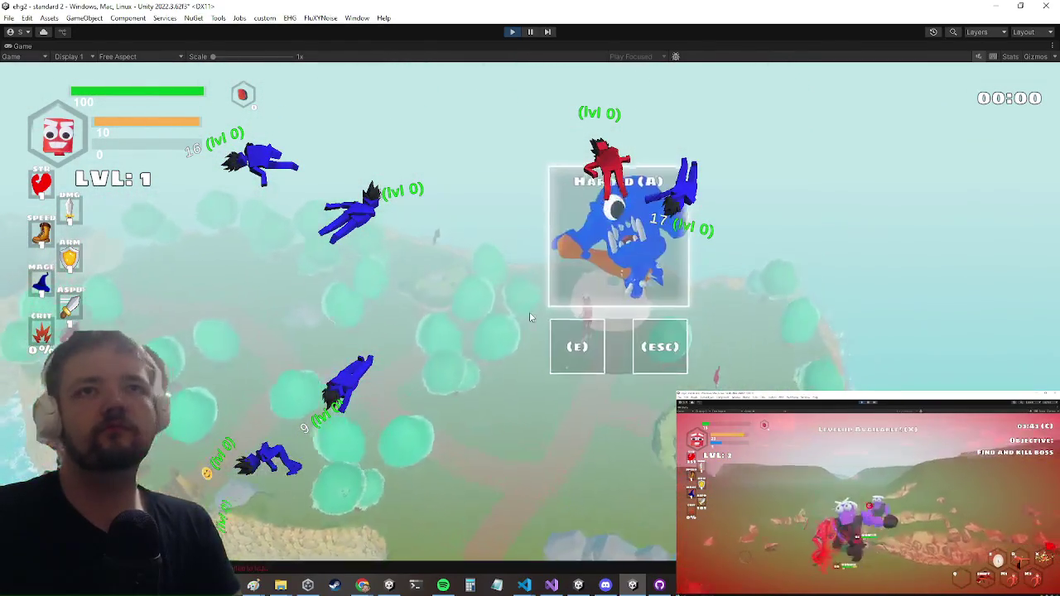
pyautogui.press('e')
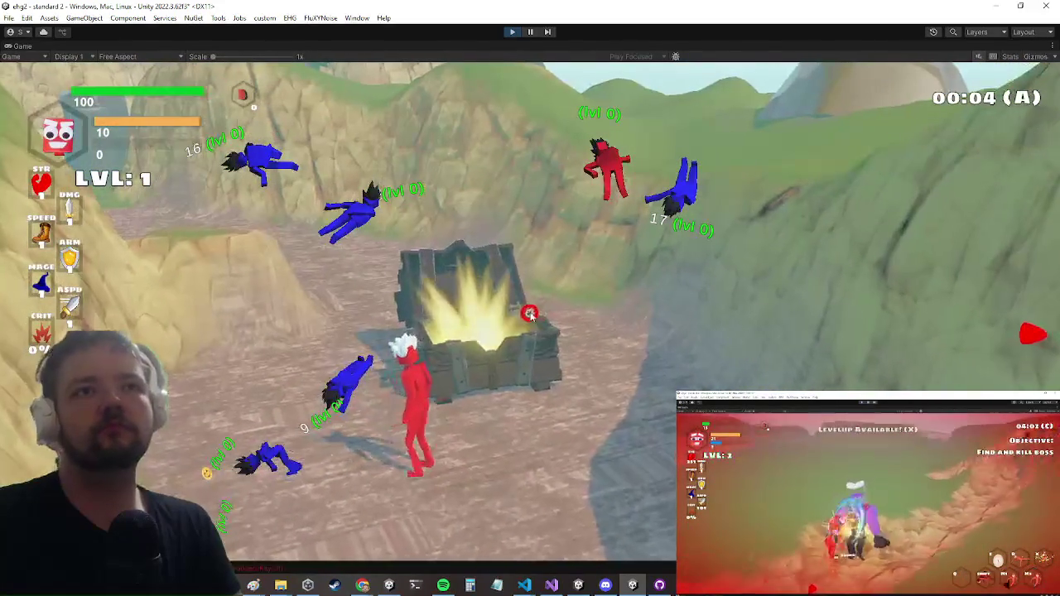
pyautogui.click(550, 584)
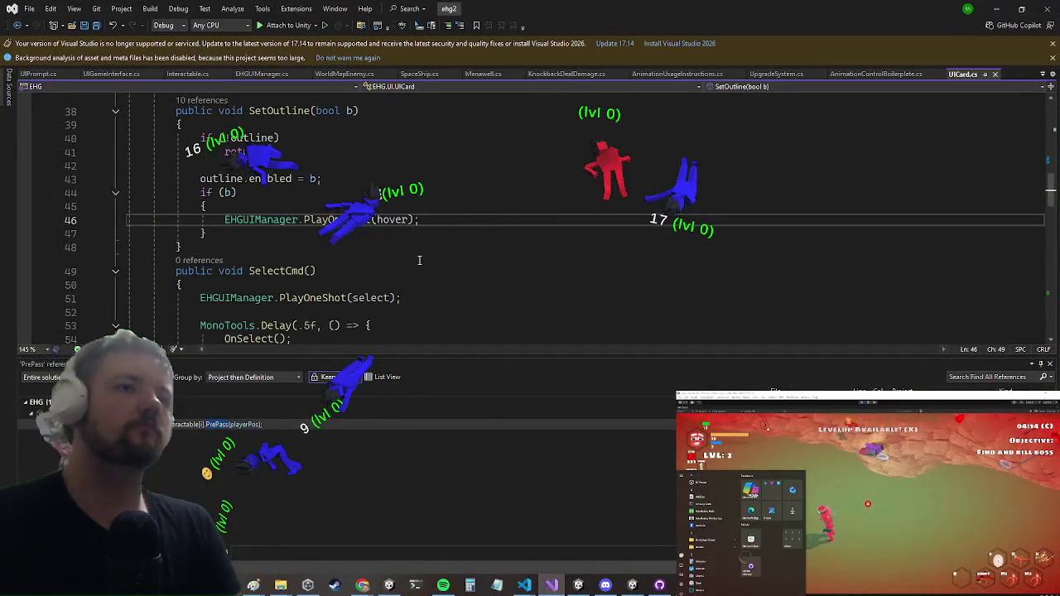
# Switch to the UIPrompt.cs script, then minimize Visual Studio to reveal the level-up cards.
pyautogui.hotkey('ctrl', 'Tab')
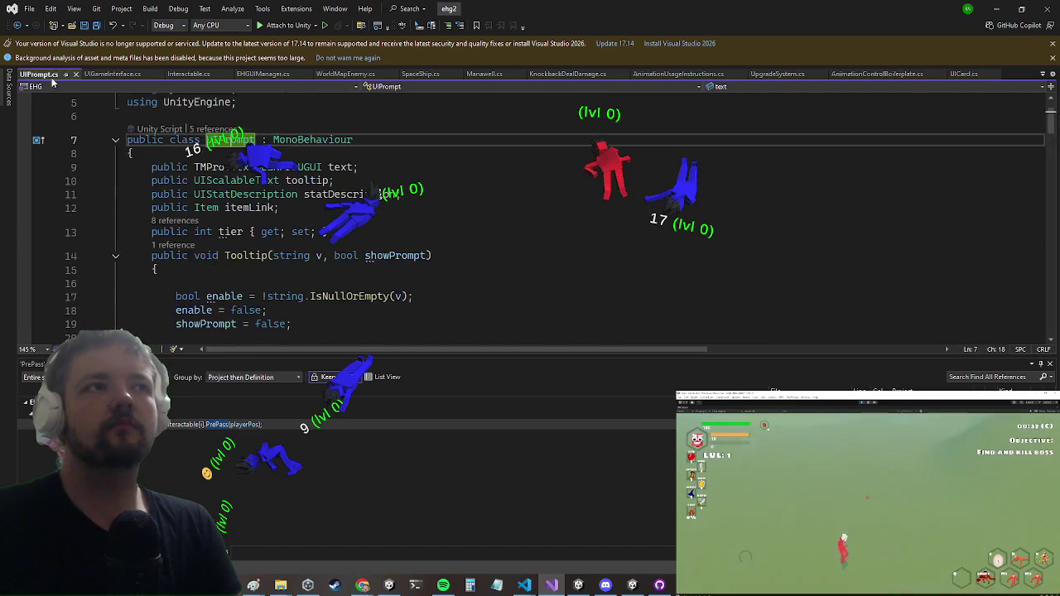
pyautogui.click(997, 8)
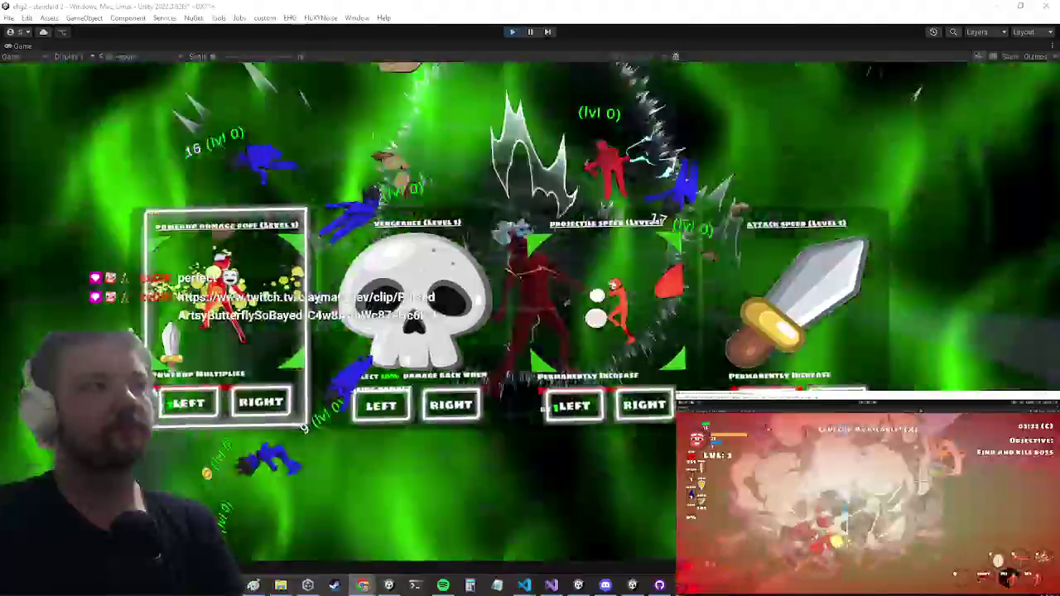
# Bring the Chrome window playing the Rick Astley YouTube video in front of Unity with Alt+Tab.
pyautogui.hotkey('alt', 'Tab')
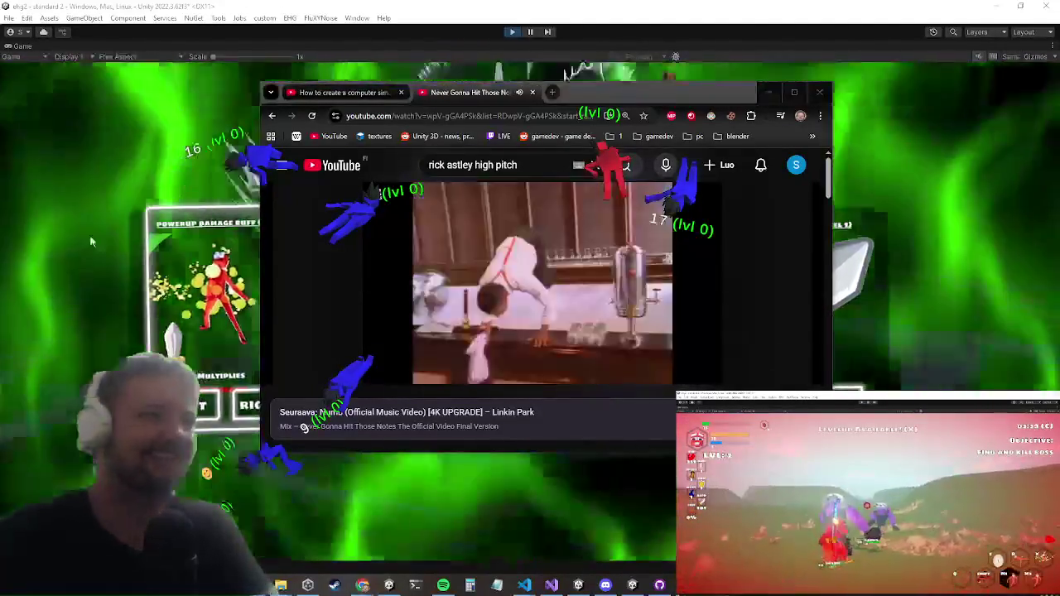
# Put away the YouTube video to show the Powerup Damage Buff, Vengeance, Projectile Speed and Attack Speed cards.
pyautogui.moveTo(407, 194)
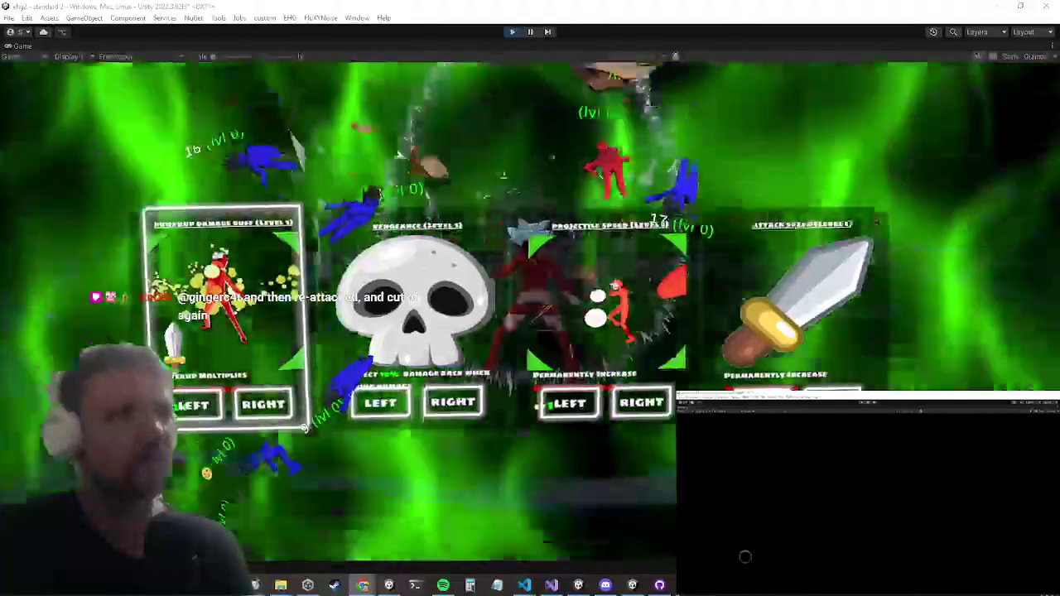
# Alt+Tab from the Unity editor to the Chrome window showing the Twitch clip.
pyautogui.hotkey('alt', 'Tab')
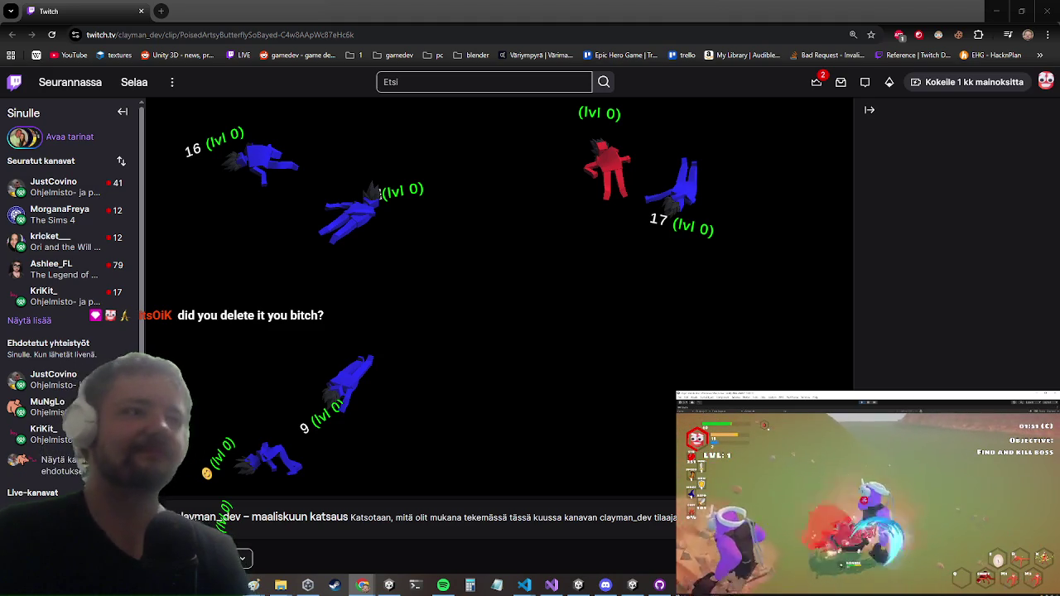
# Reload the Twitch clip page twice so the missing clip can load.
pyautogui.click(51, 36)
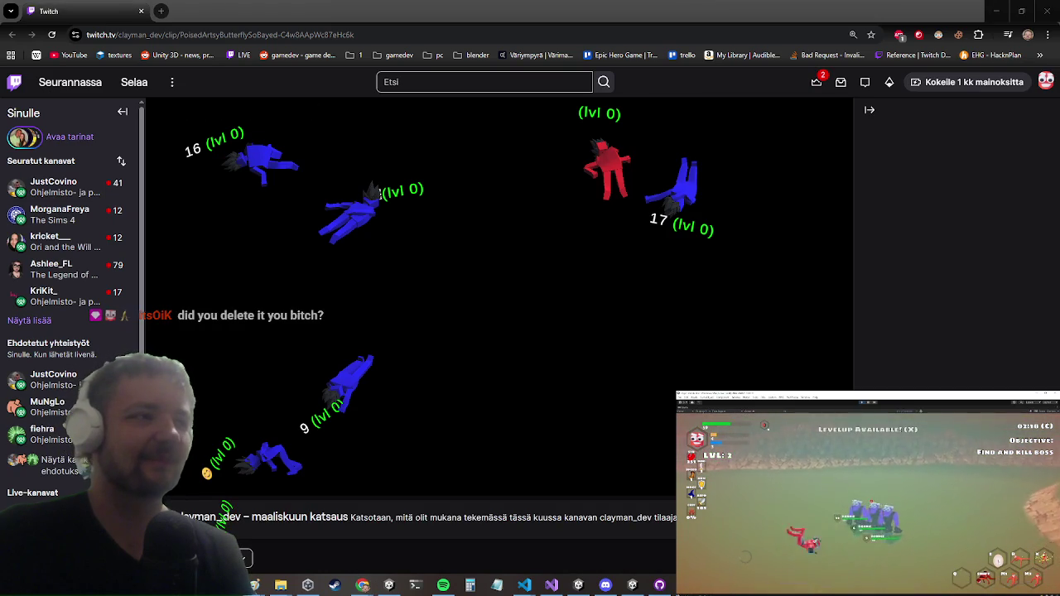
pyautogui.moveTo(568, 265)
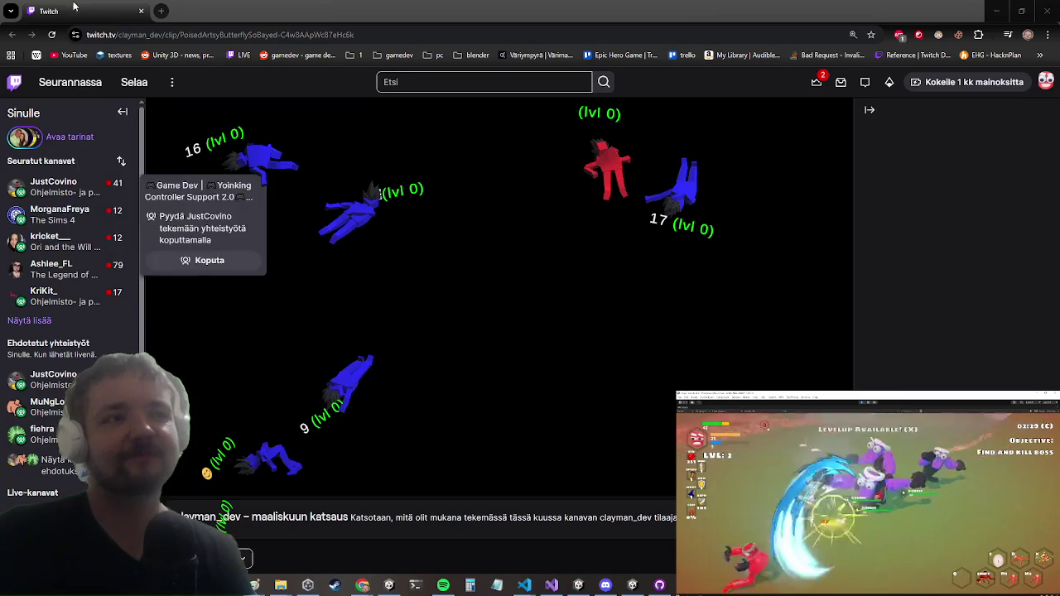
pyautogui.click(50, 36)
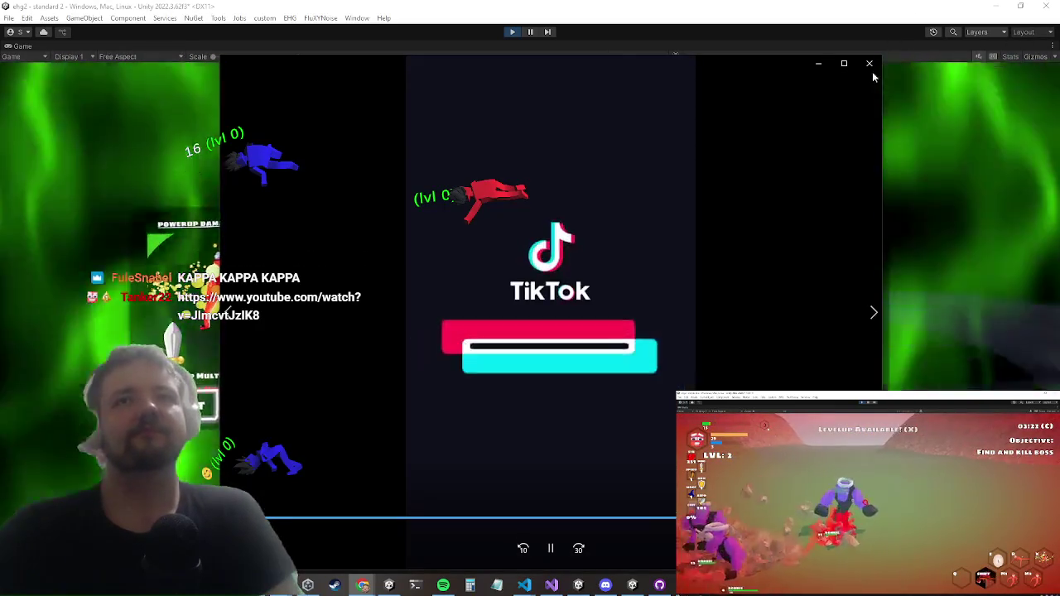
# Close the pop-out TikTok video covering the game to get back to the Twitch clip page.
pyautogui.click(869, 65)
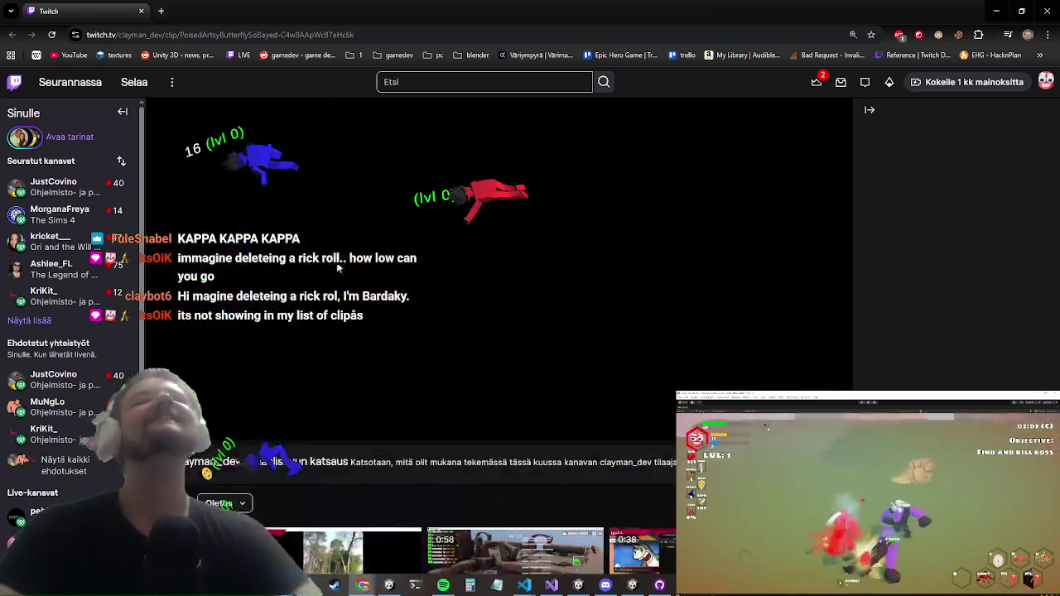
# Reload the Twitch clip page, scroll through the clips, then return to the Twitch Videos tab.
pyautogui.click(51, 36)
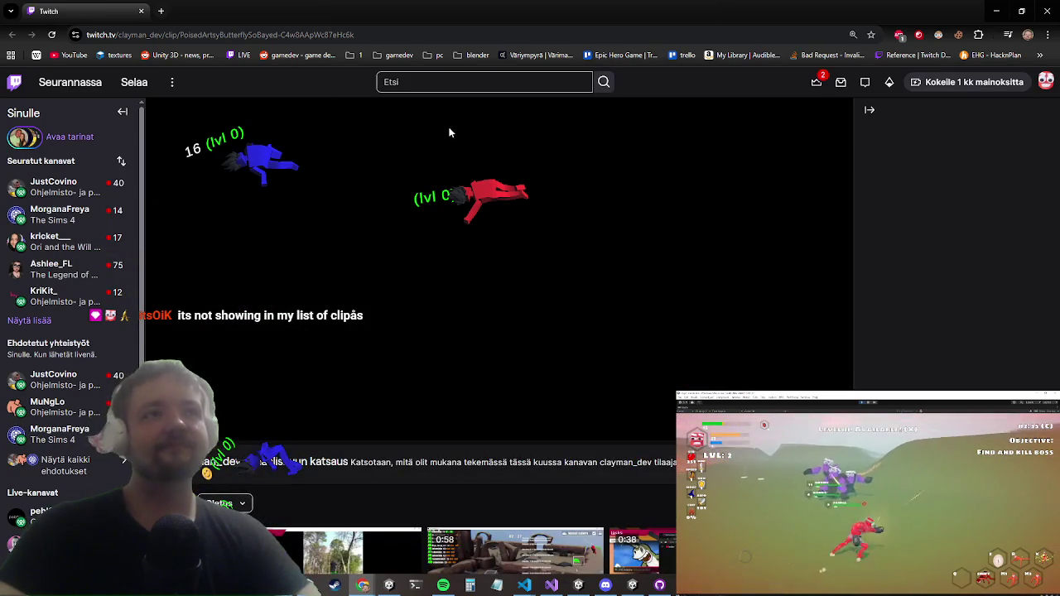
pyautogui.scroll(-3, 306, 466)
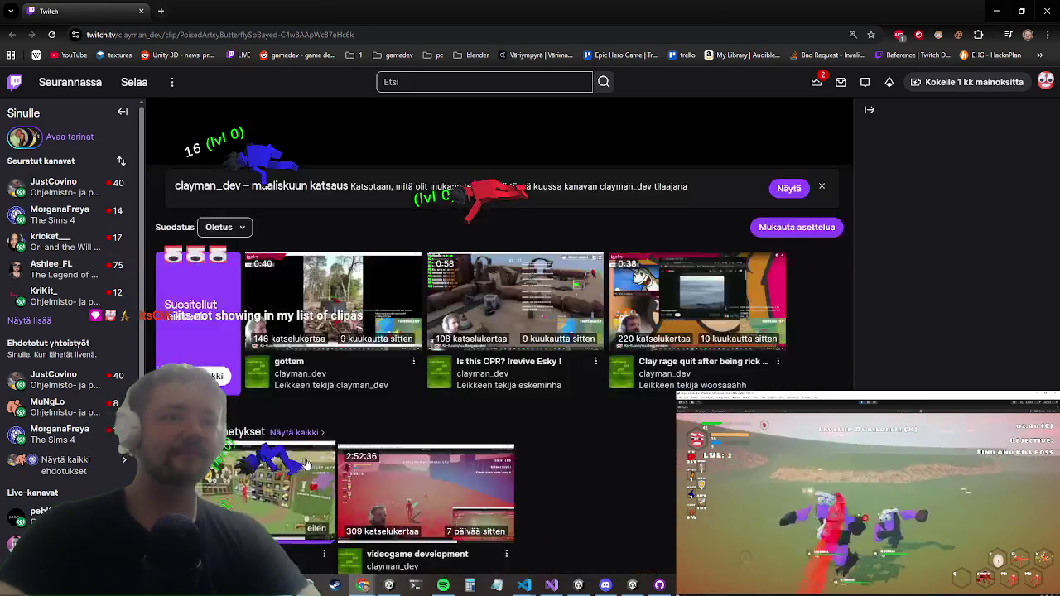
pyautogui.scroll(-3, 245, 422)
pyautogui.scroll(7, 273, 383)
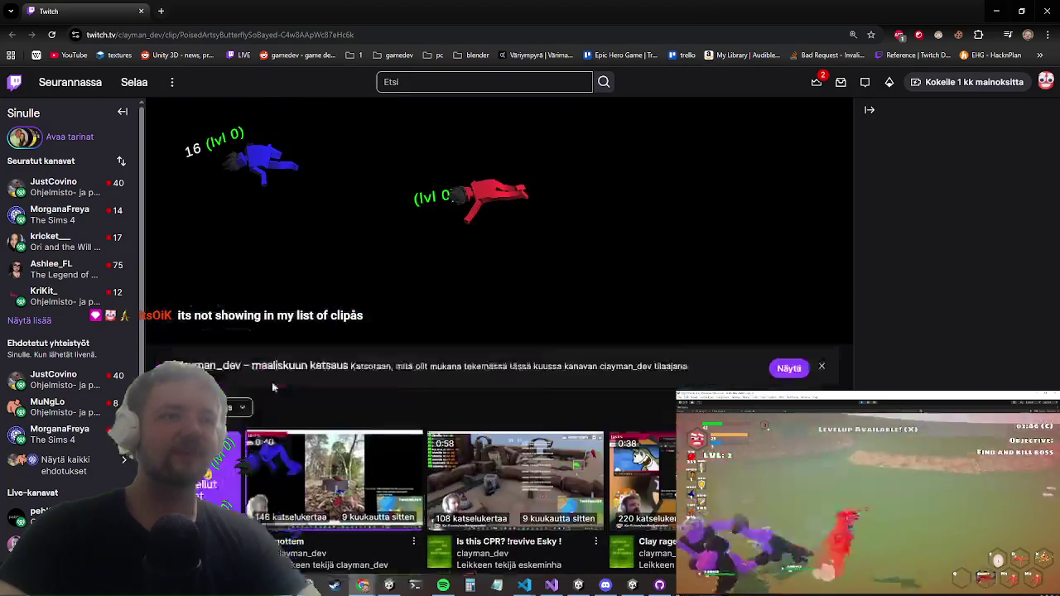
pyautogui.scroll(-3, 258, 322)
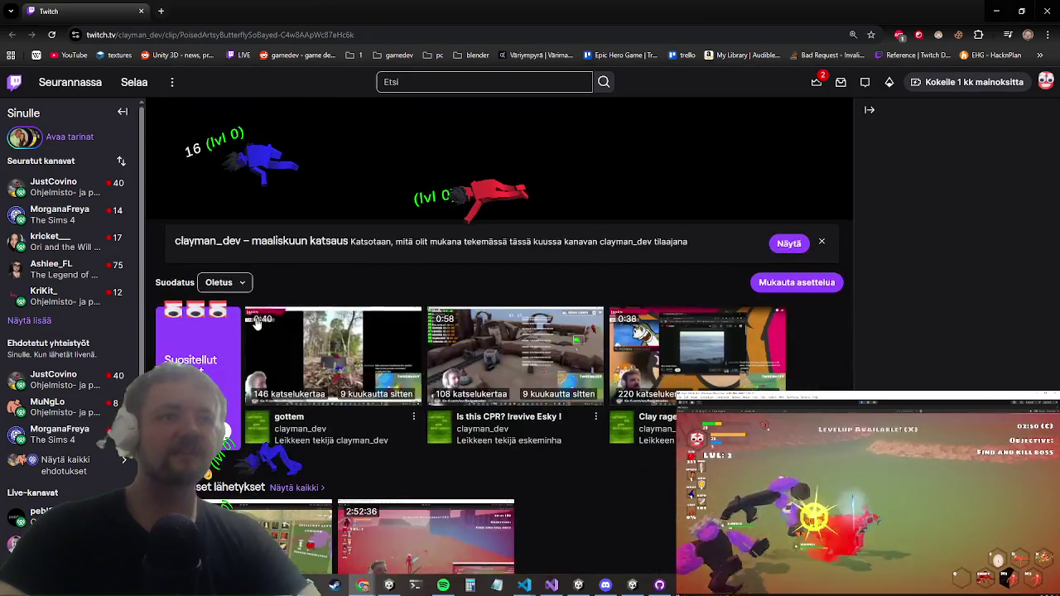
pyautogui.scroll(-3, 236, 313)
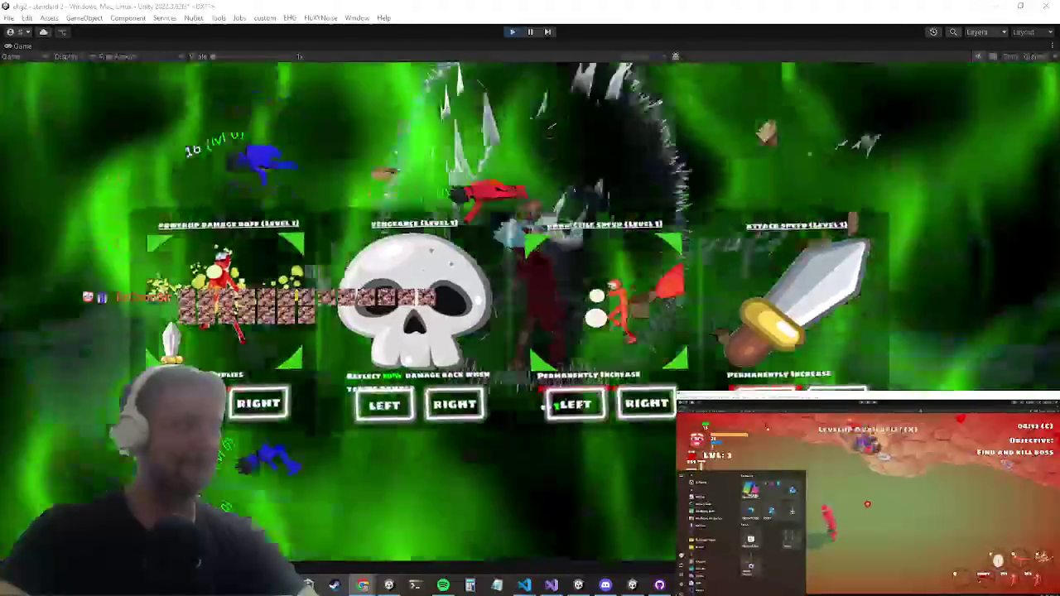
pyautogui.click(363, 585)
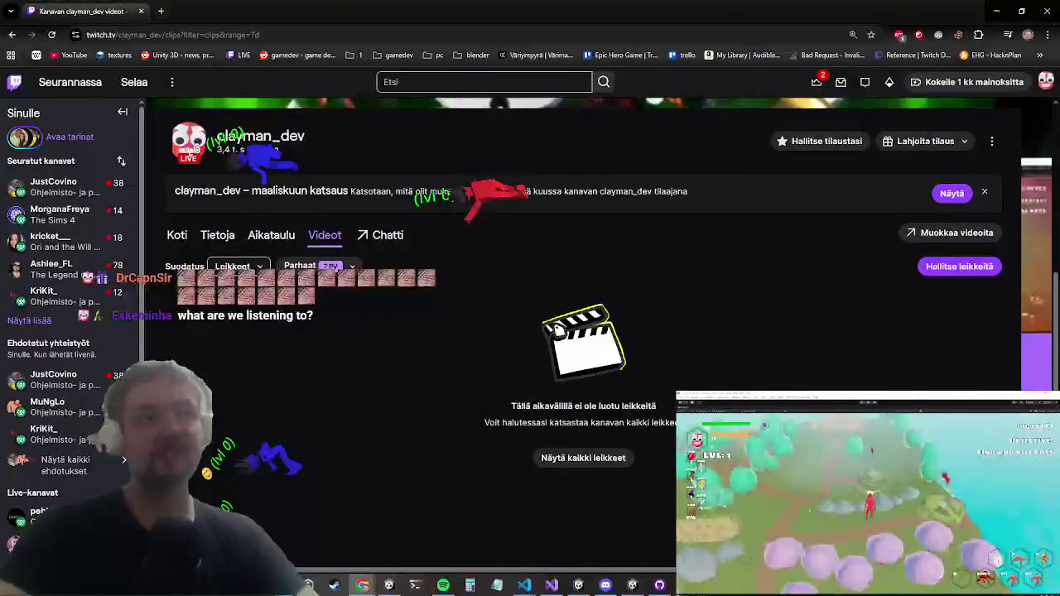